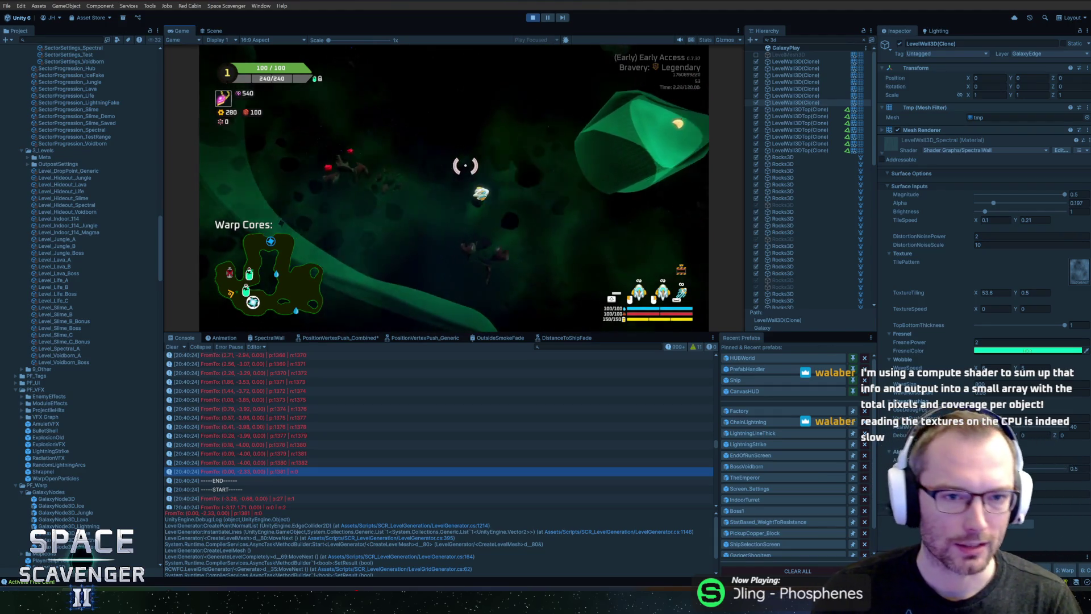
# Select a LevelWall3DTop(Clone) row in the Hierarchy to show its components in the Inspector.
pyautogui.press('`')
pyautogui.press('`')
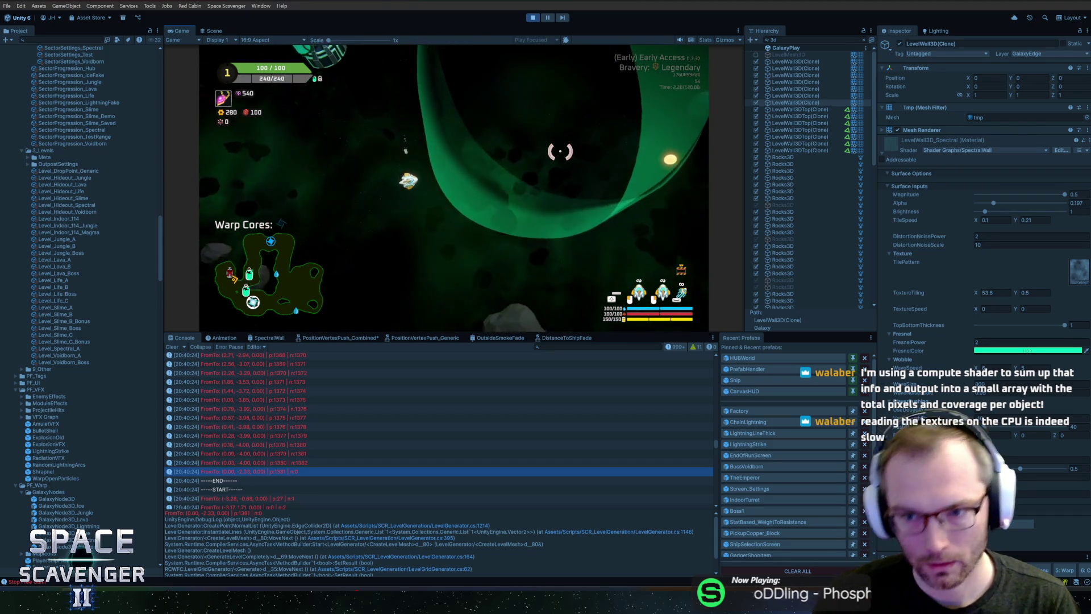
pyautogui.click(802, 143)
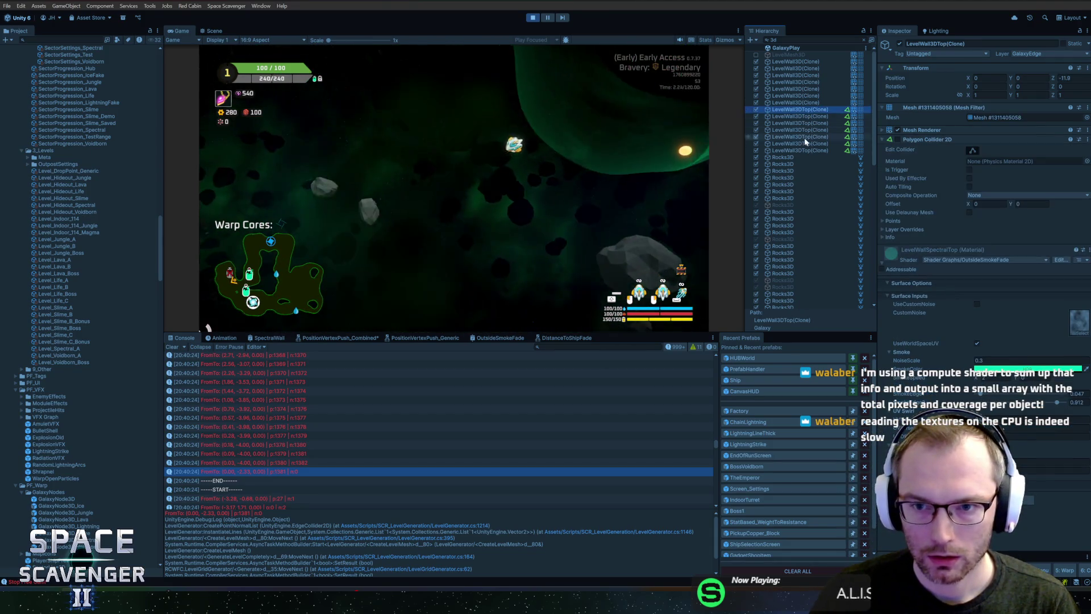
# Enable the wall top's Mesh Renderer, then claim the 80 reward at the oxygen station.
pyautogui.click(898, 130)
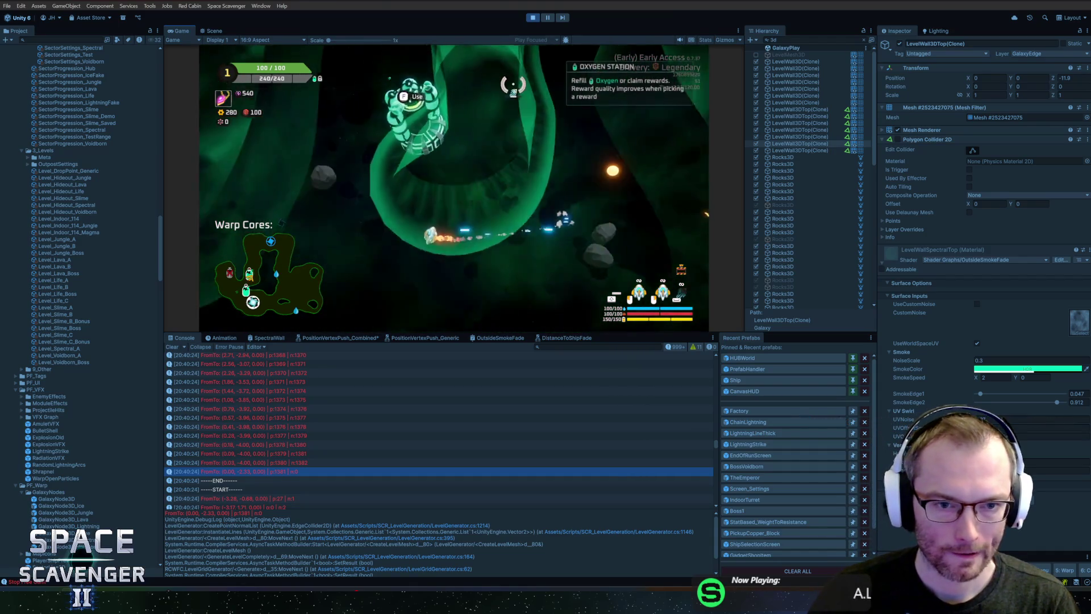
pyautogui.press('f')
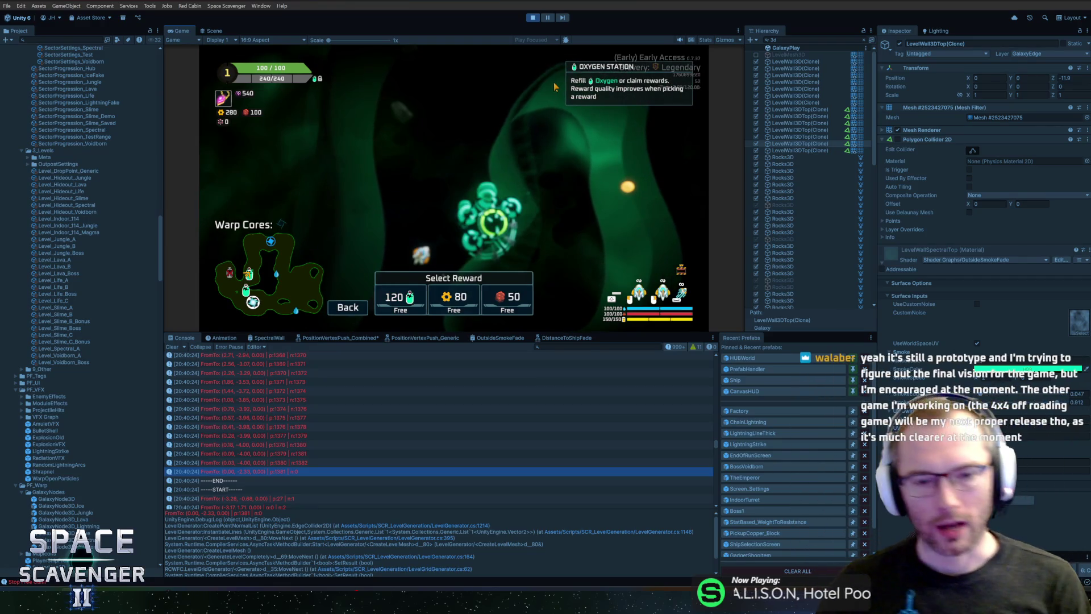
pyautogui.click(456, 304)
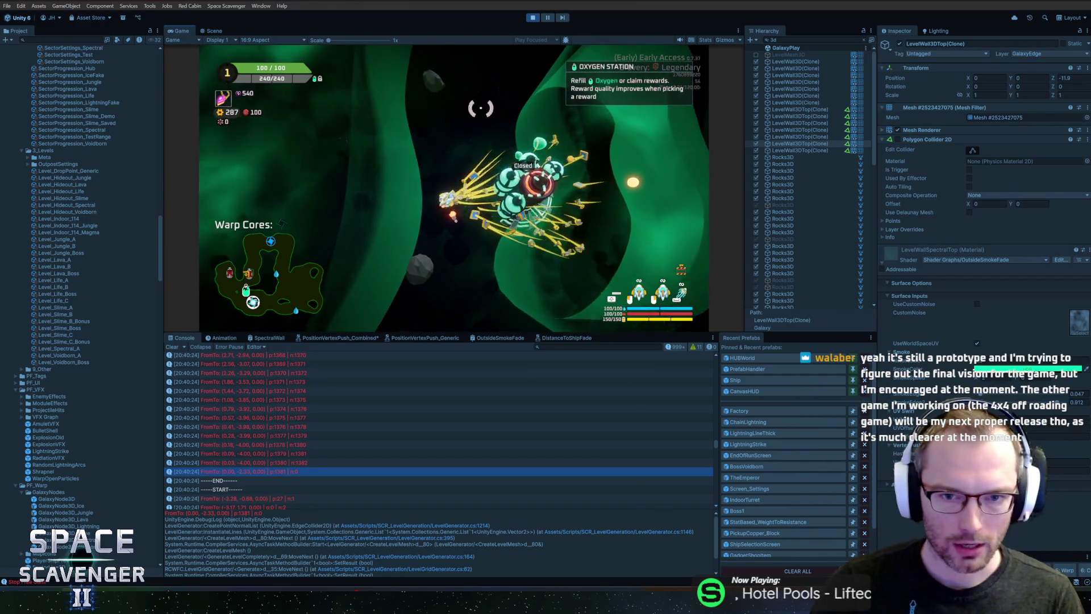
pyautogui.press('w')
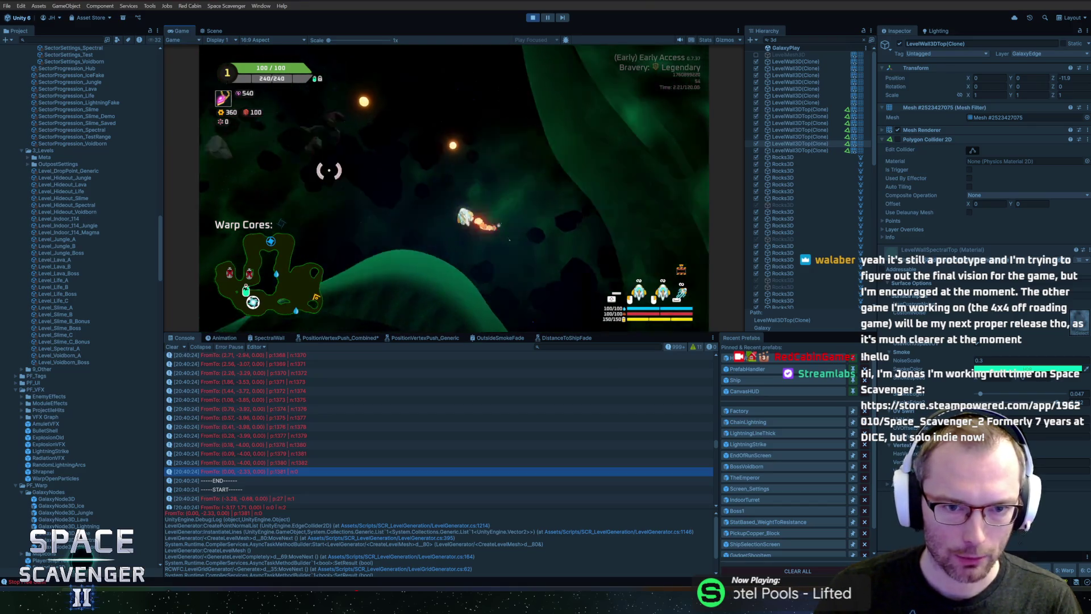
# Spawn body parts and LaserTiny parts with spawn commands in the in-game console.
pyautogui.press('`')
pyautogui.write('spawn bo')
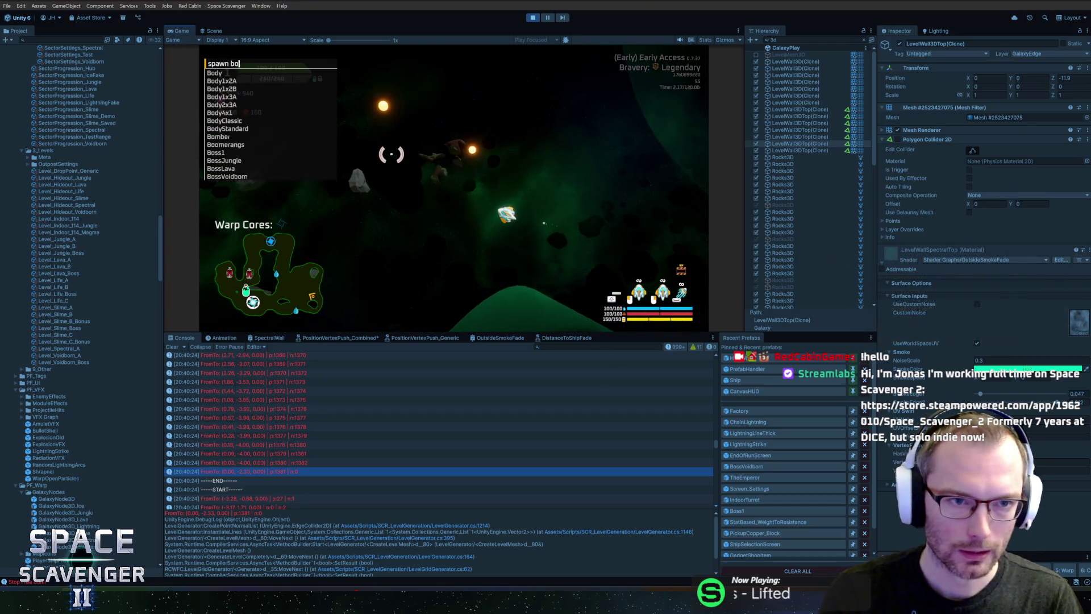
pyautogui.press('Return')
pyautogui.press('BackSpace')
pyautogui.press('BackSpace')
pyautogui.press('BackSpace')
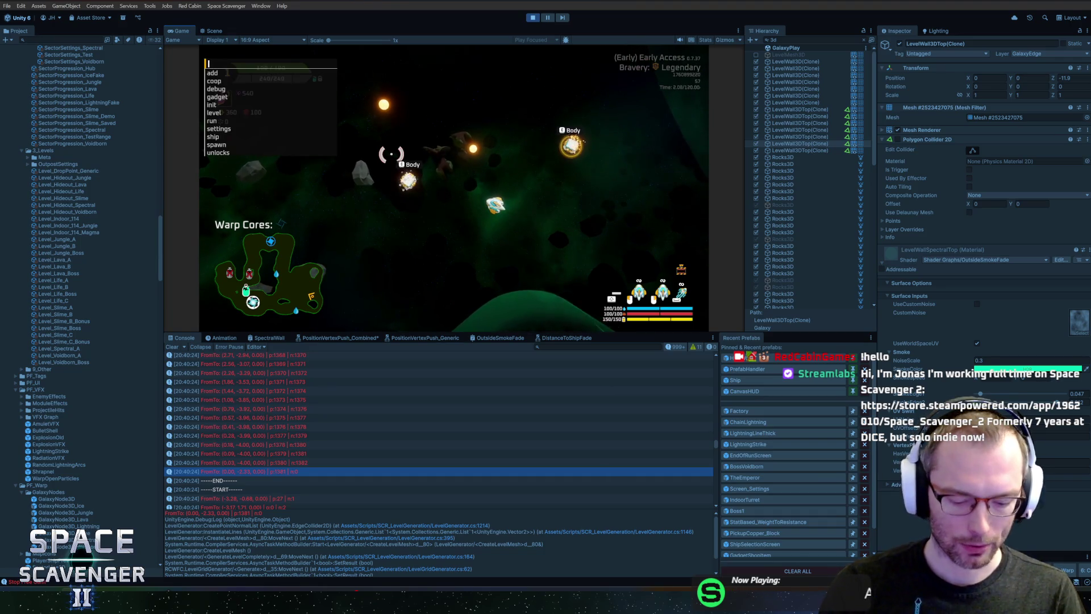
pyautogui.write('spawn LaserTiny 22')
pyautogui.press('Return')
pyautogui.press('e')
# Attach the body part and a Tiny Laser on the ship's right side, then check the p:1380 log entry.
pyautogui.click(449, 205)
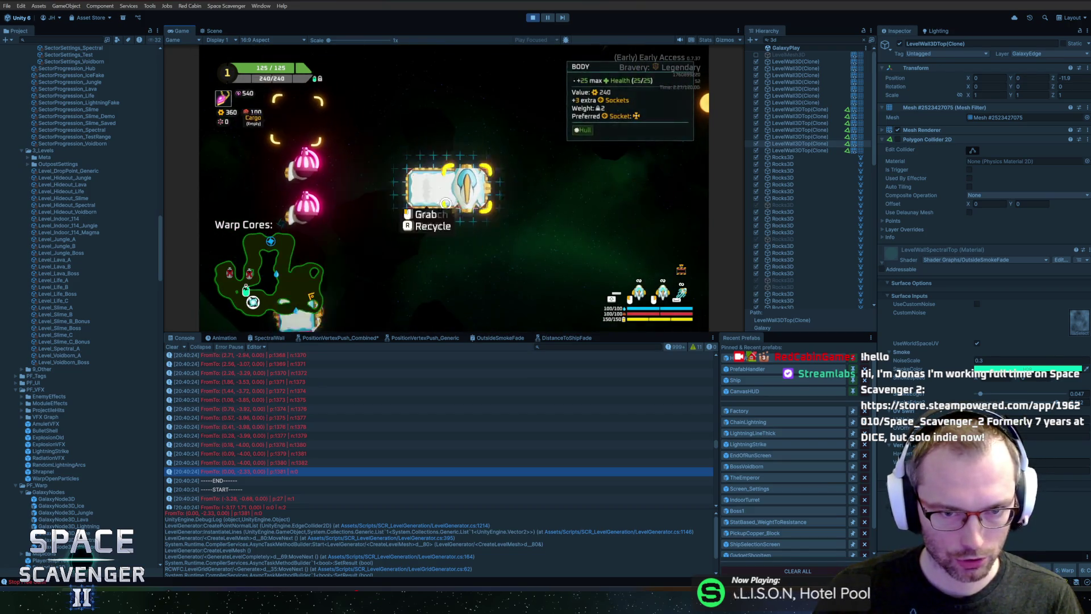
pyautogui.click(300, 181)
pyautogui.click(487, 176)
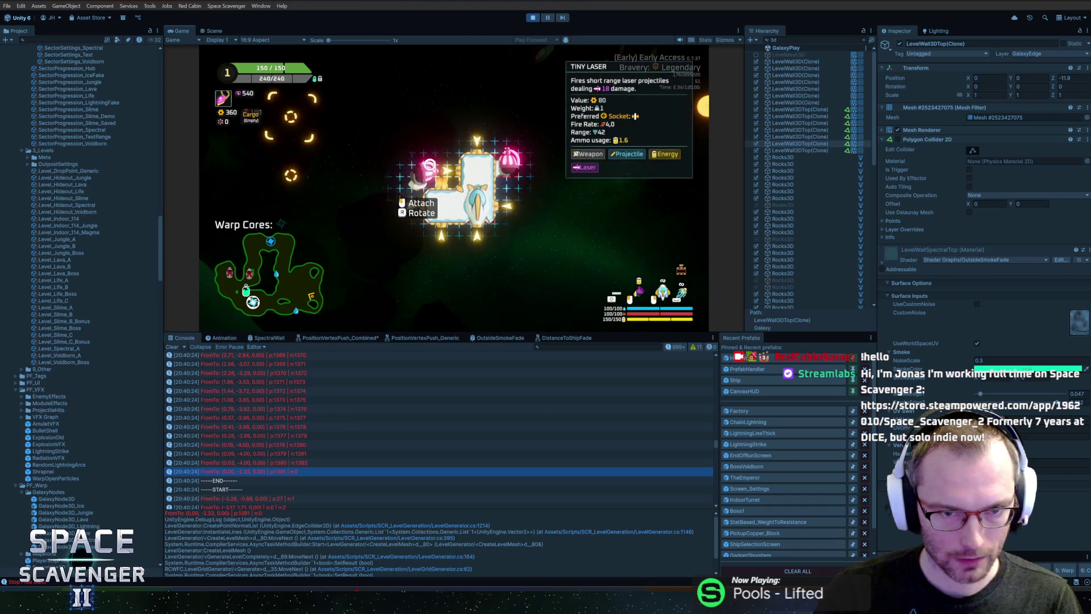
pyautogui.press('Tab')
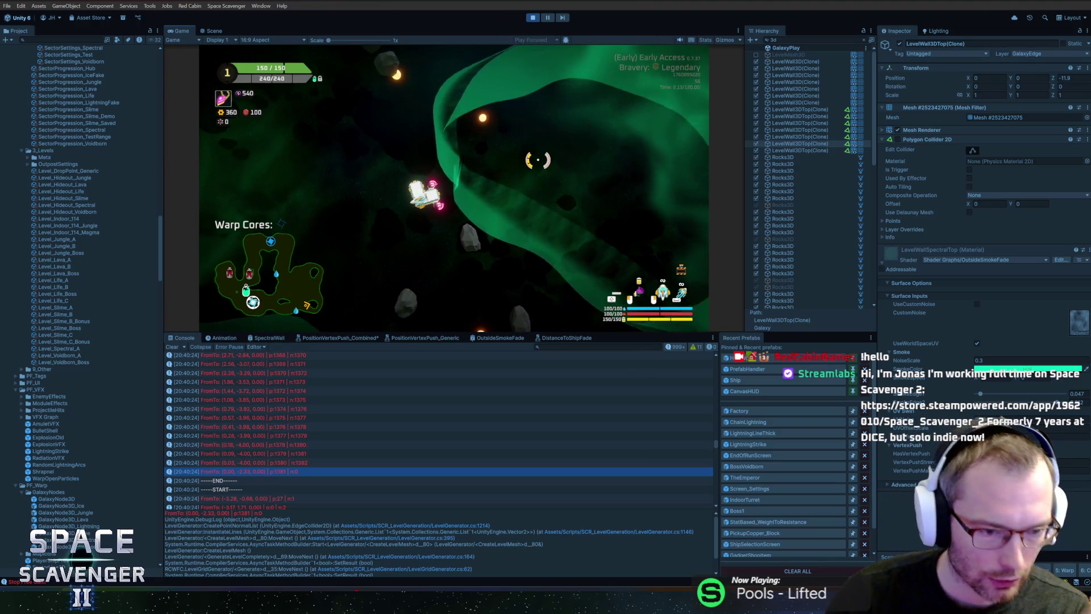
pyautogui.click(287, 463)
# Check the p:1381 log entry, select LevelWall3D(Clone), and open its SpectralWall shader graph.
pyautogui.click(287, 471)
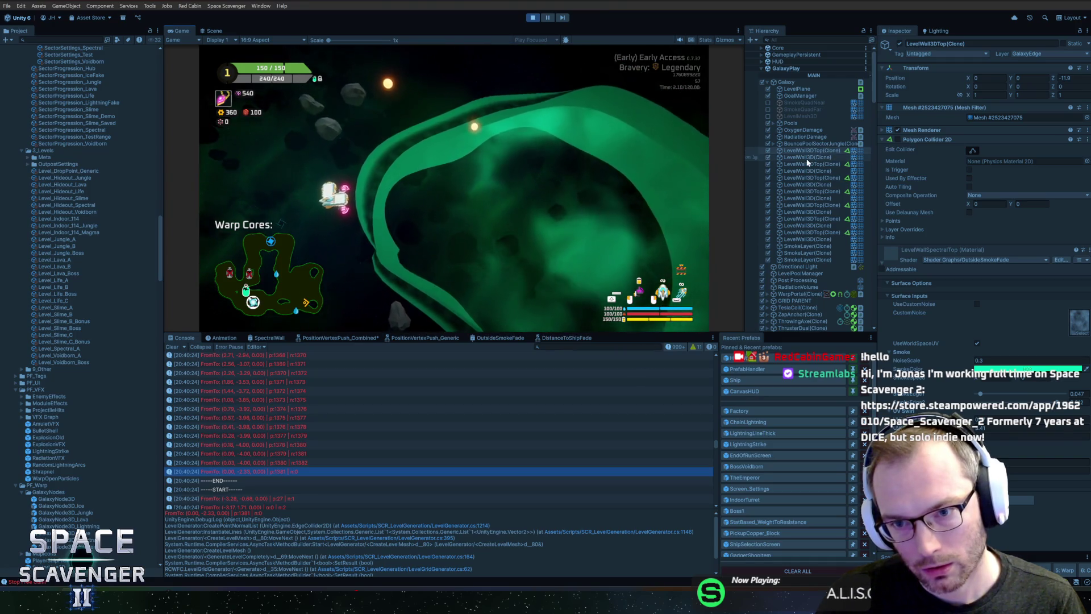
pyautogui.click(807, 157)
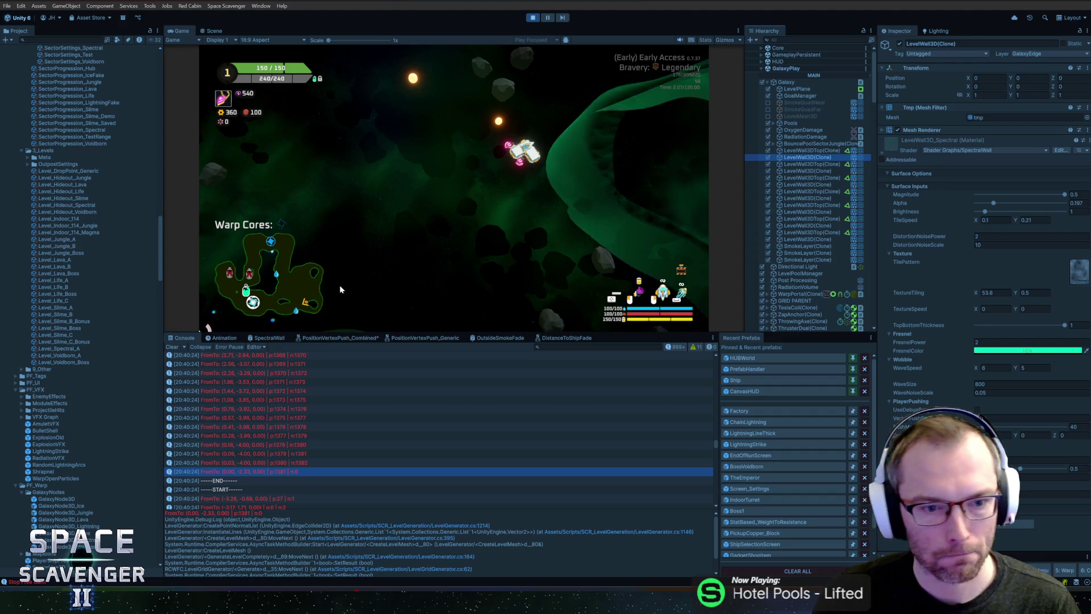
pyautogui.click(274, 337)
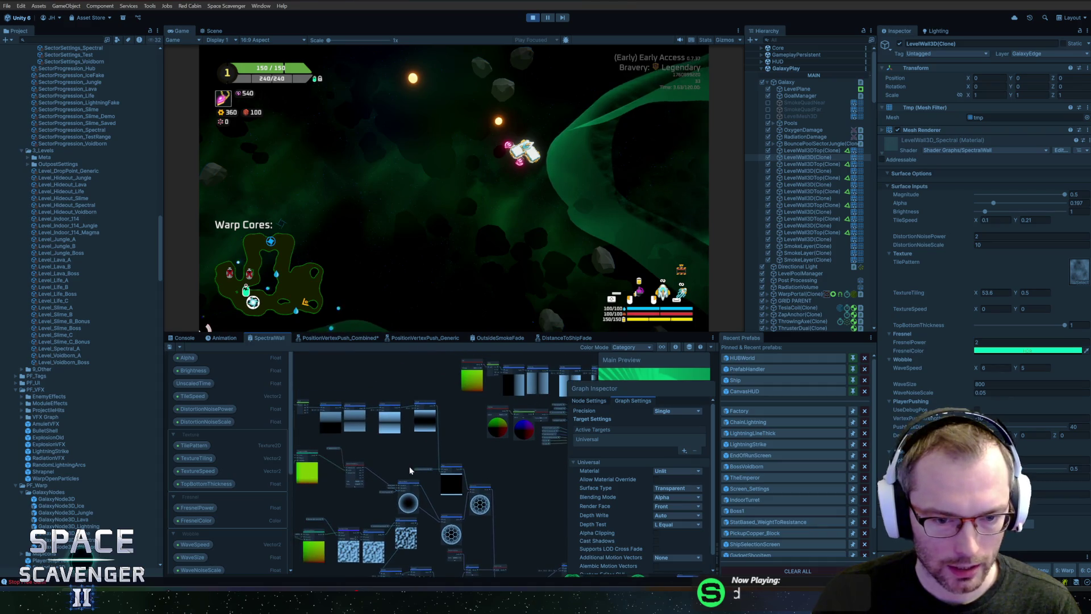
# Disconnect the edge into the Multiply node's A input and save the SpectralWall graph.
pyautogui.scroll(5, 483, 432)
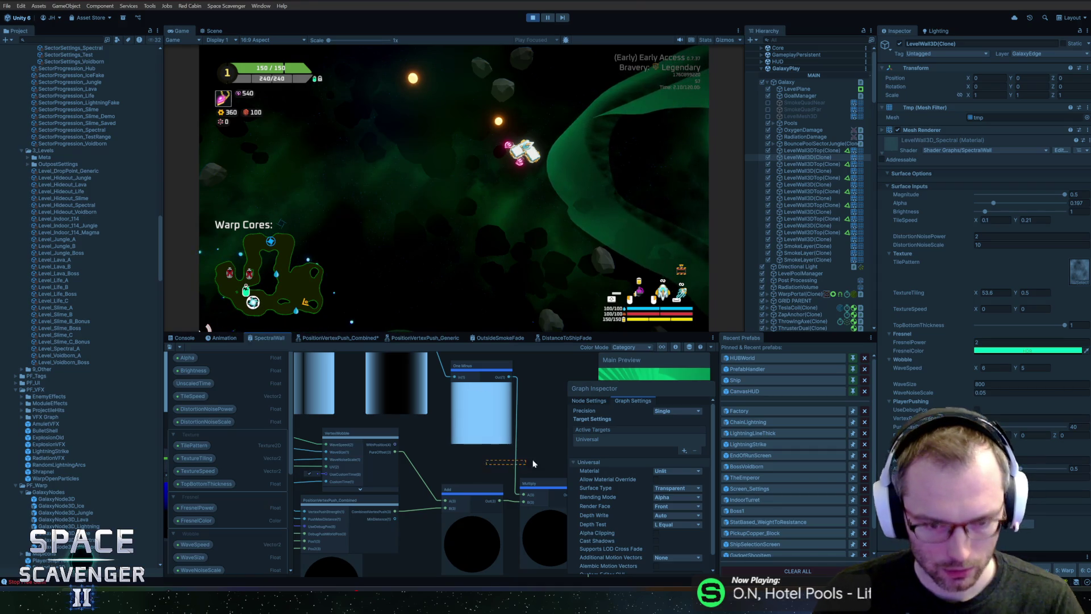
pyautogui.hotkey('ctrl', 'z')
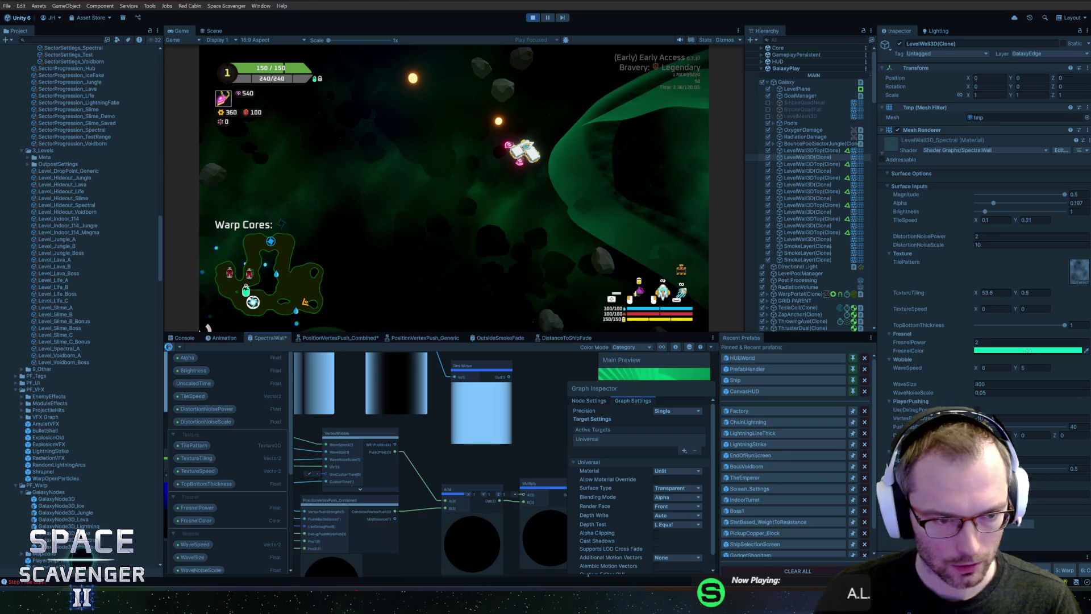
pyautogui.hotkey('ctrl', 's')
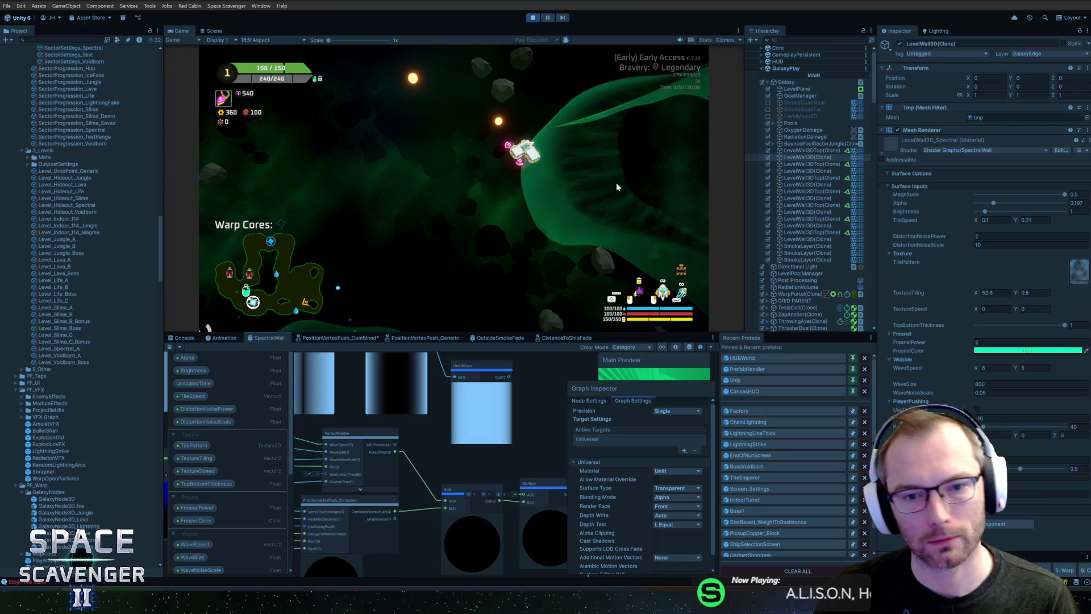
# Playtest by flying the ship along the green wall, then stop Play mode.
pyautogui.click(617, 185)
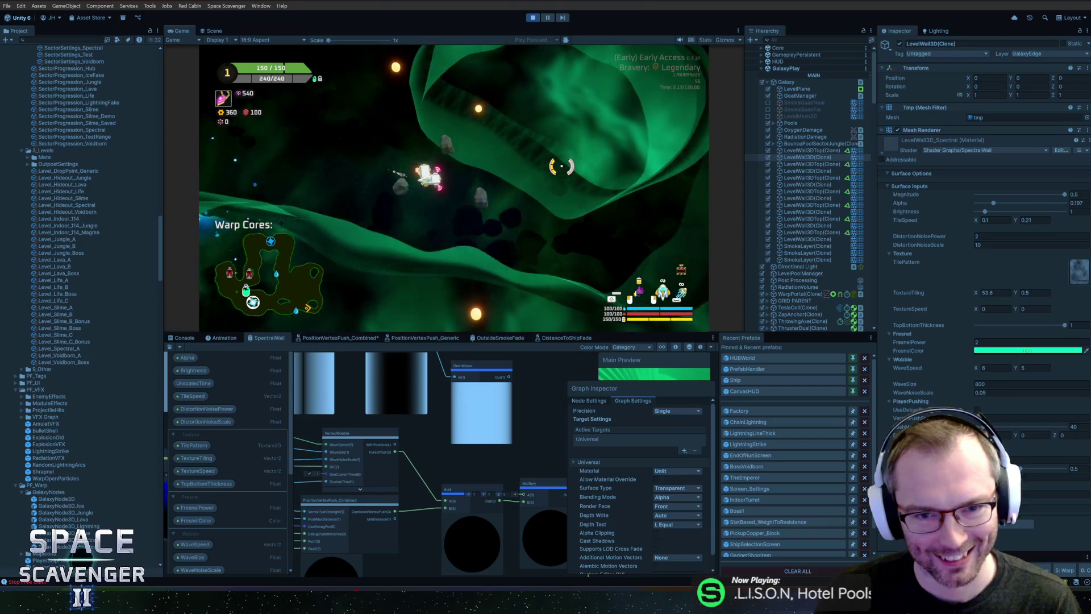
pyautogui.press('w')
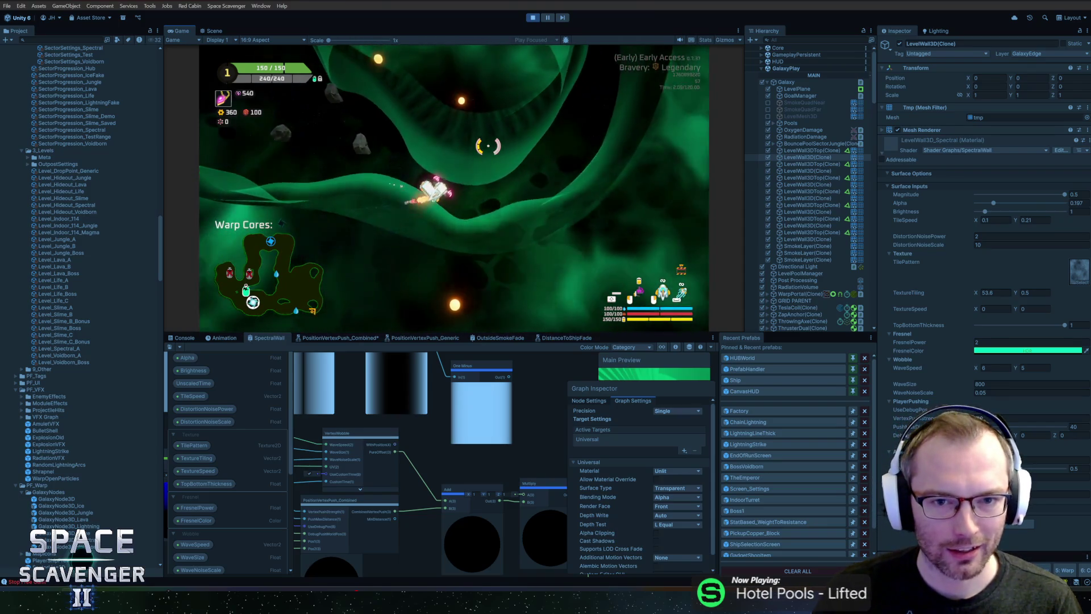
pyautogui.press('w')
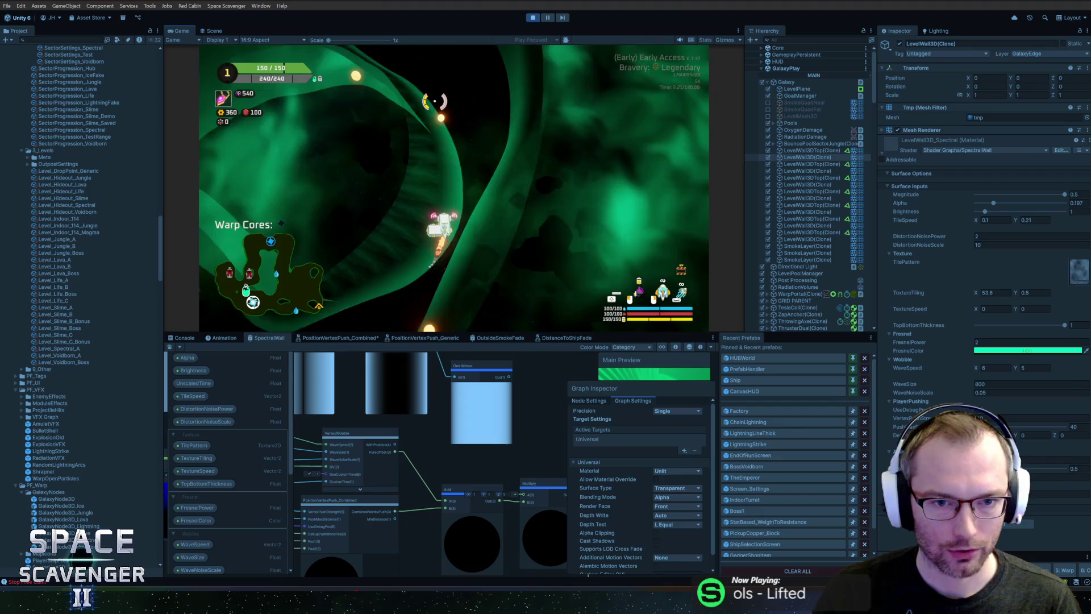
pyautogui.press('w')
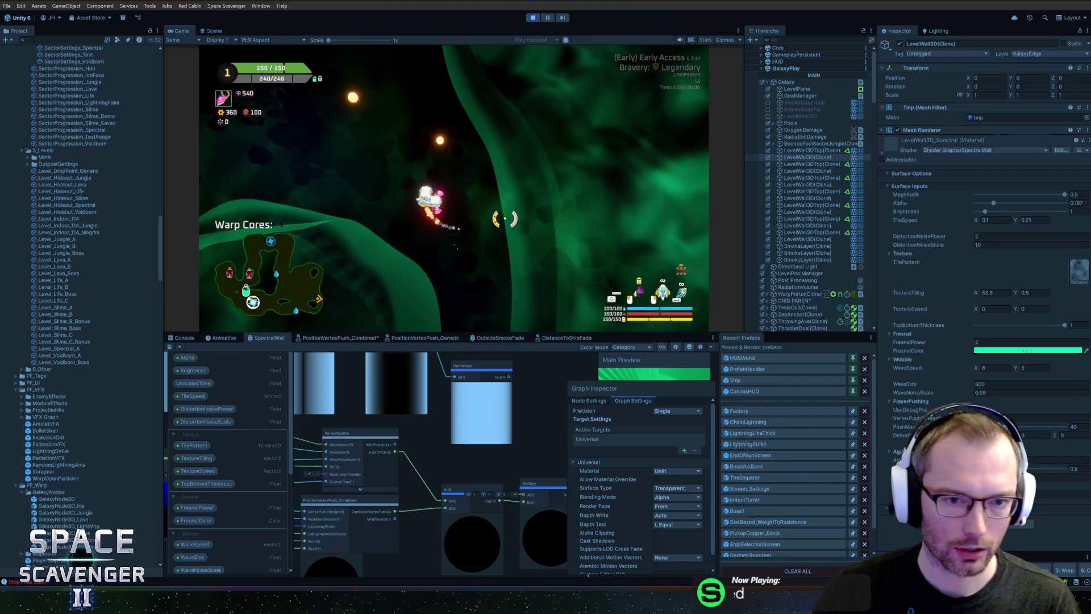
pyautogui.press('w')
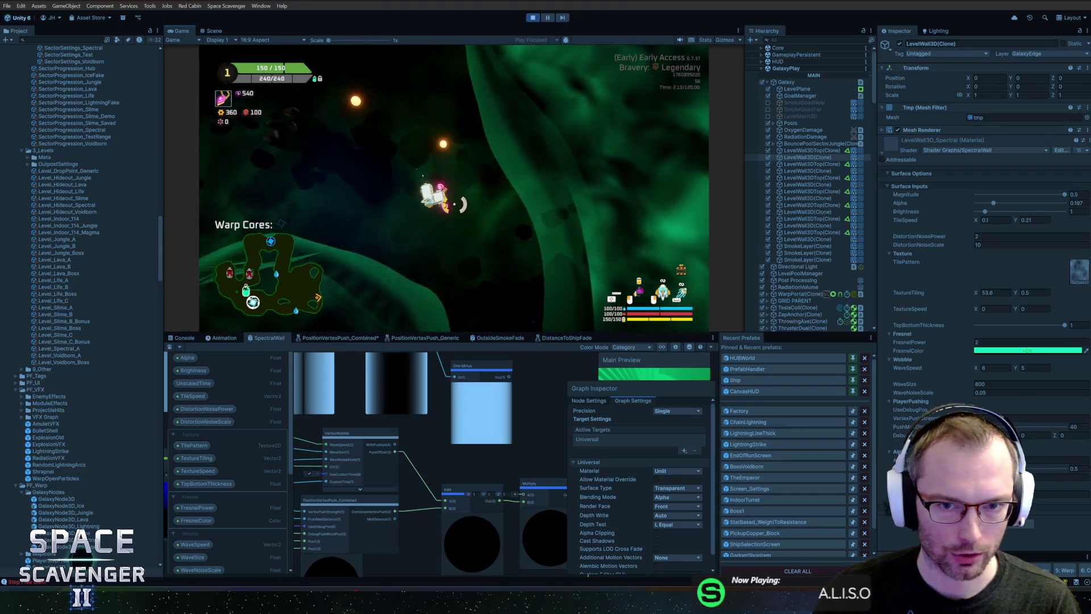
pyautogui.press('w')
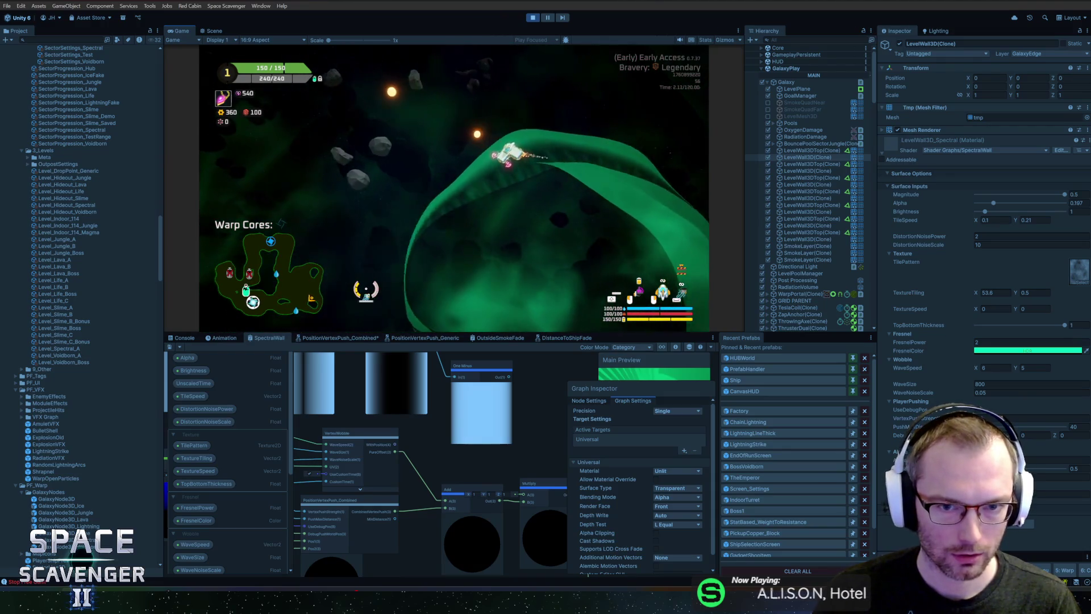
pyautogui.press('w')
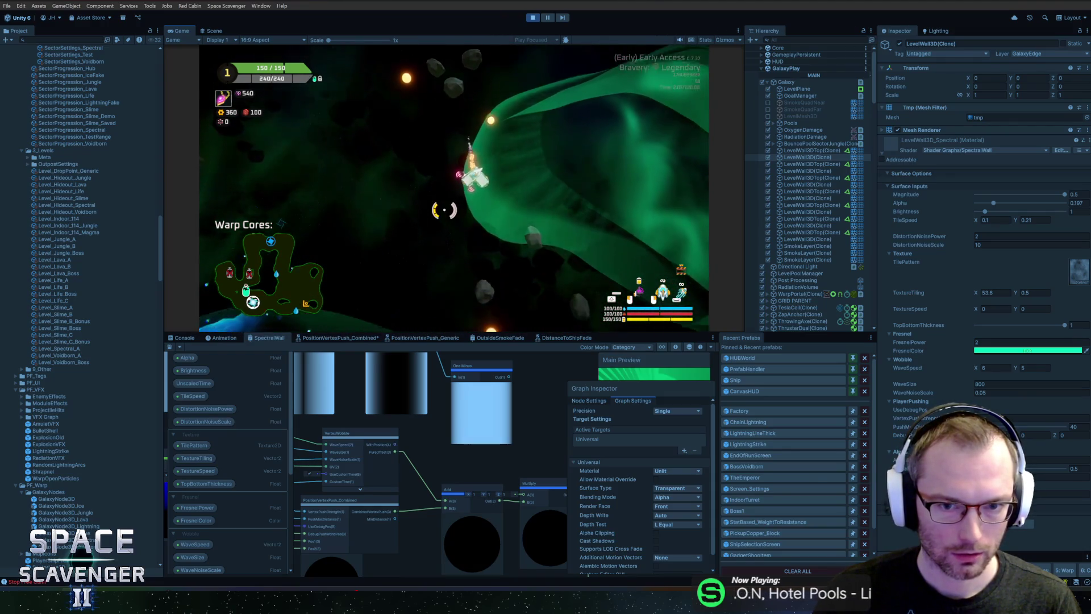
pyautogui.press('w')
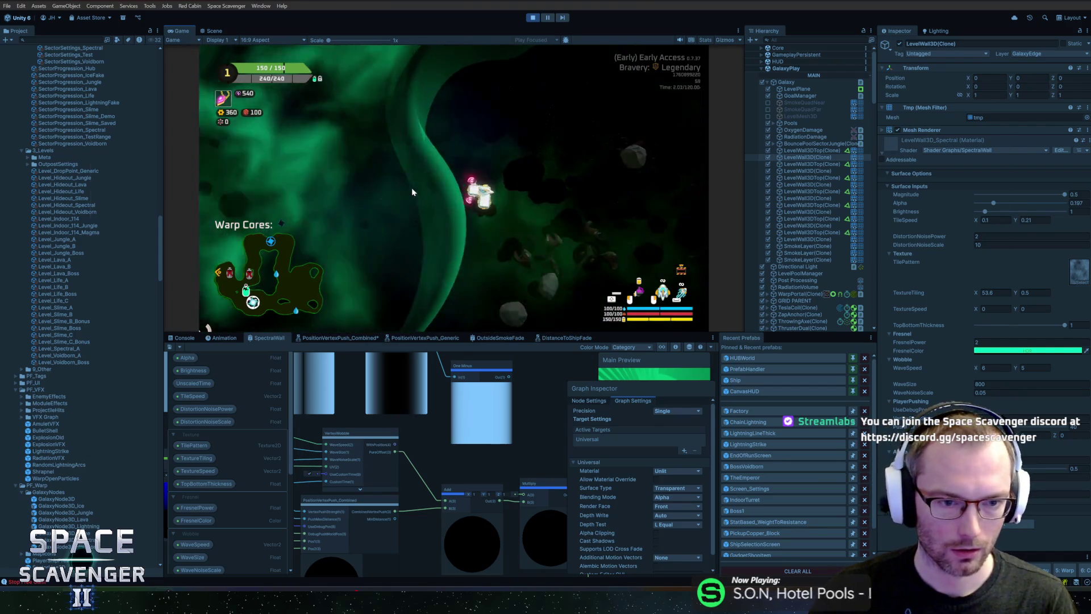
pyautogui.hotkey('alt', 'Tab')
pyautogui.press('Escape')
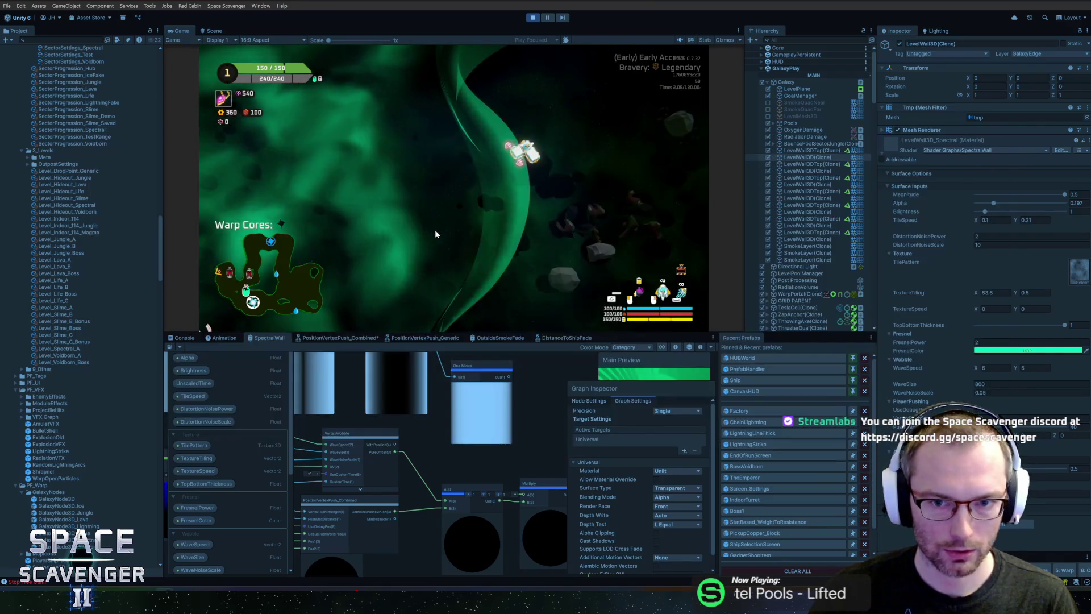
pyautogui.click(527, 21)
# In Rider's LevelGenerator.cs, comment out the END debug log and delete the loop's debug logging block.
pyautogui.hotkey('alt', 'Tab')
pyautogui.press('Escape')
pyautogui.hotkey('alt', 'Tab')
pyautogui.hotkey('alt', 'Tab')
pyautogui.hotkey('alt', 'Tab')
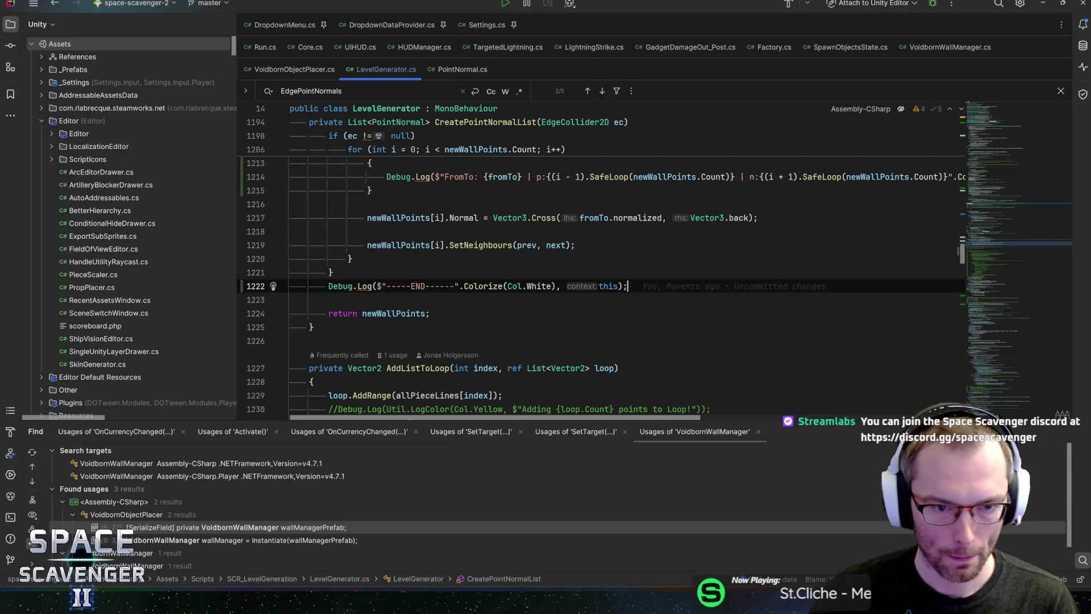
pyautogui.hotkey('ctrl', '/')
pyautogui.press('Up')
pyautogui.press('Up')
pyautogui.press('Up')
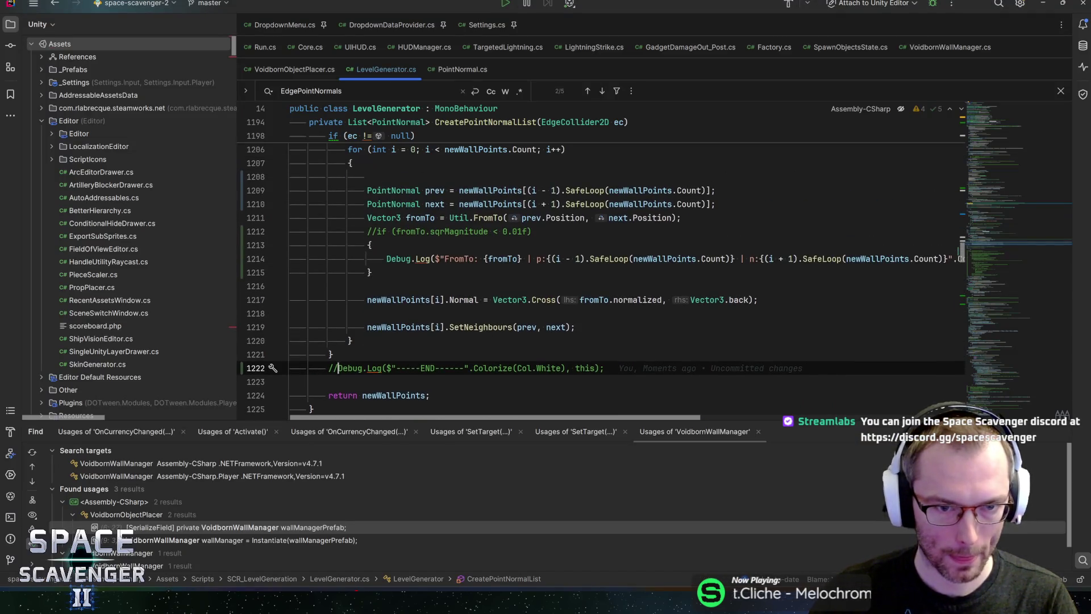
pyautogui.hotkey('shift', 'Up')
pyautogui.hotkey('shift', 'Up')
pyautogui.hotkey('shift', 'Up')
pyautogui.press('Delete')
# Delete the leftover END log line and remaining debug log line in CreatePointNormalList.
pyautogui.press('Up')
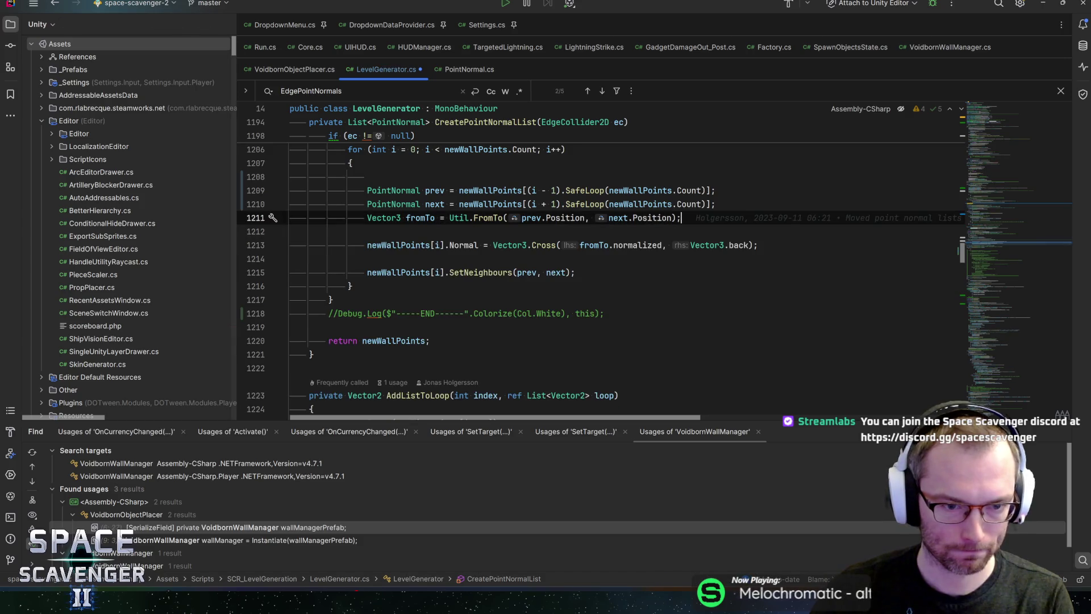
pyautogui.press('Down')
pyautogui.press('Down')
pyautogui.press('Down')
pyautogui.hotkey('ctrl', 'x')
pyautogui.press('Up')
pyautogui.press('Up')
pyautogui.press('Up')
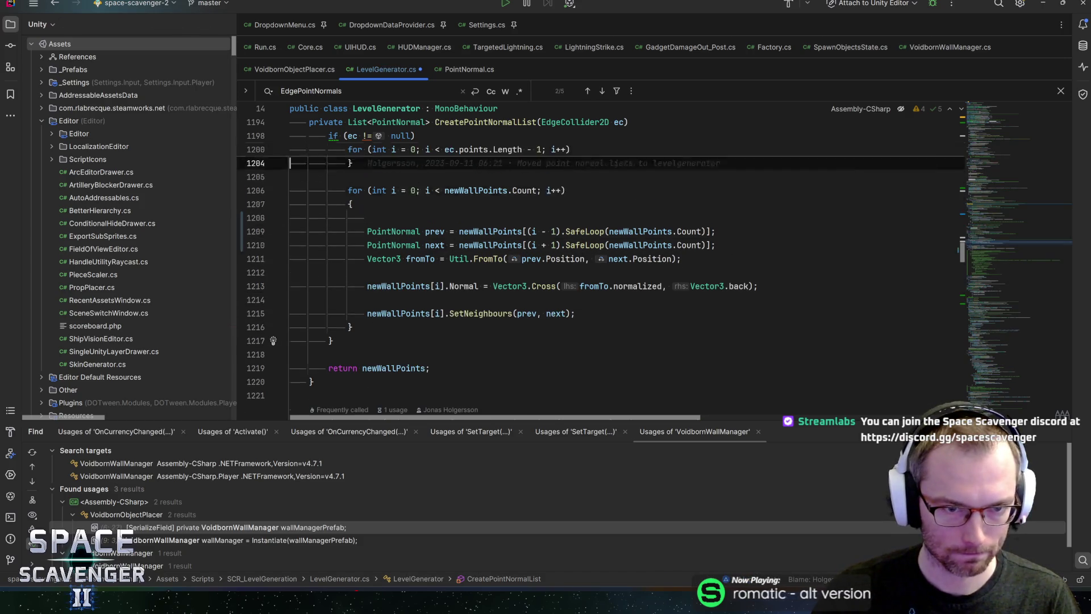
pyautogui.press('Up')
pyautogui.hotkey('ctrl', 'x')
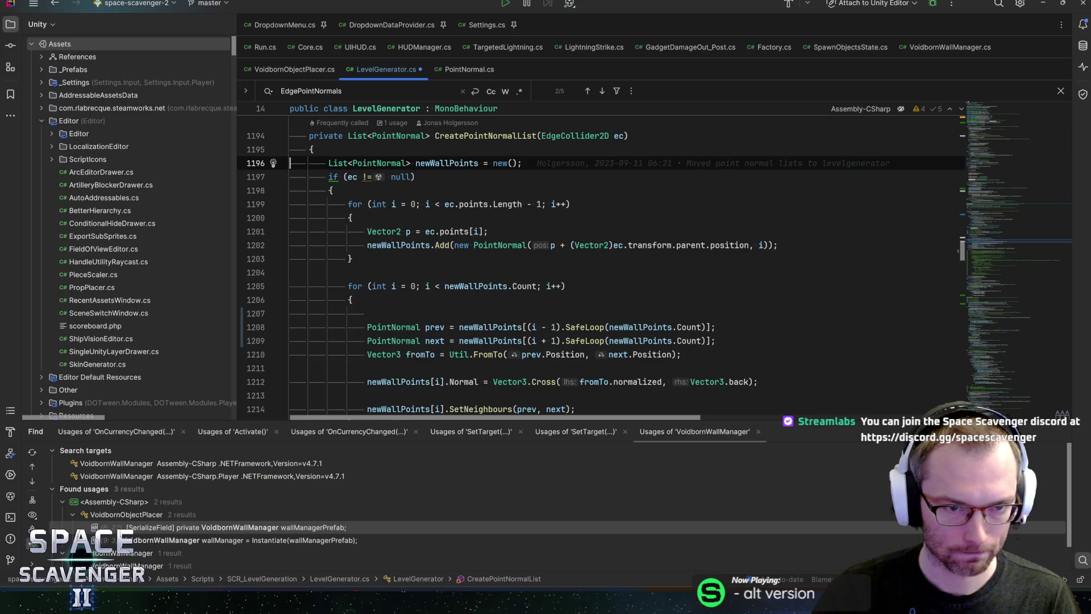
pyautogui.press('Down')
pyautogui.press('Down')
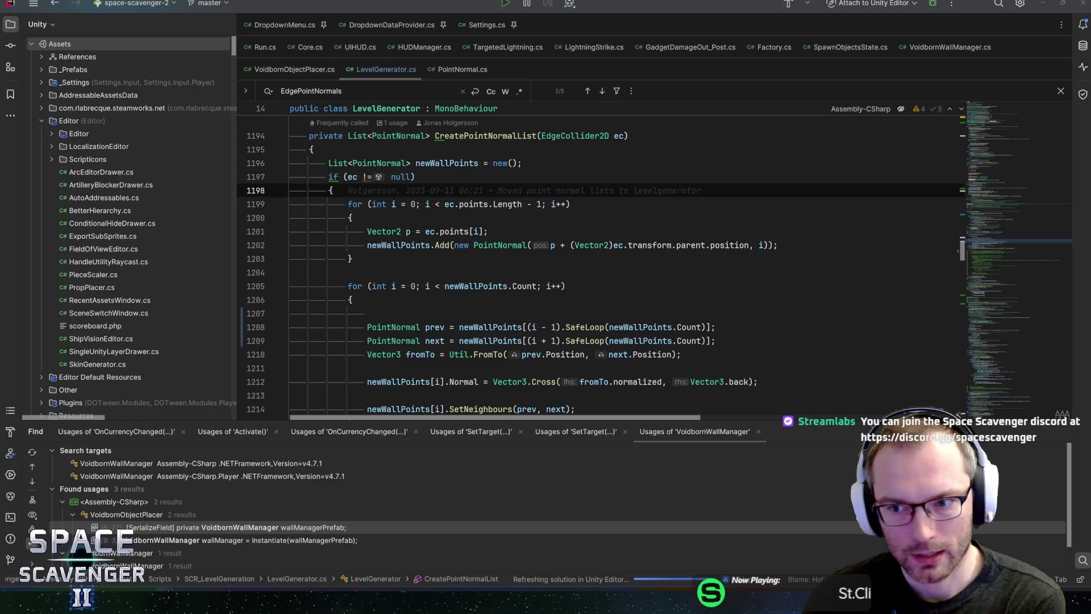
# Remove the empty line 1207 after the loop's closing brace.
pyautogui.moveTo(97, 613)
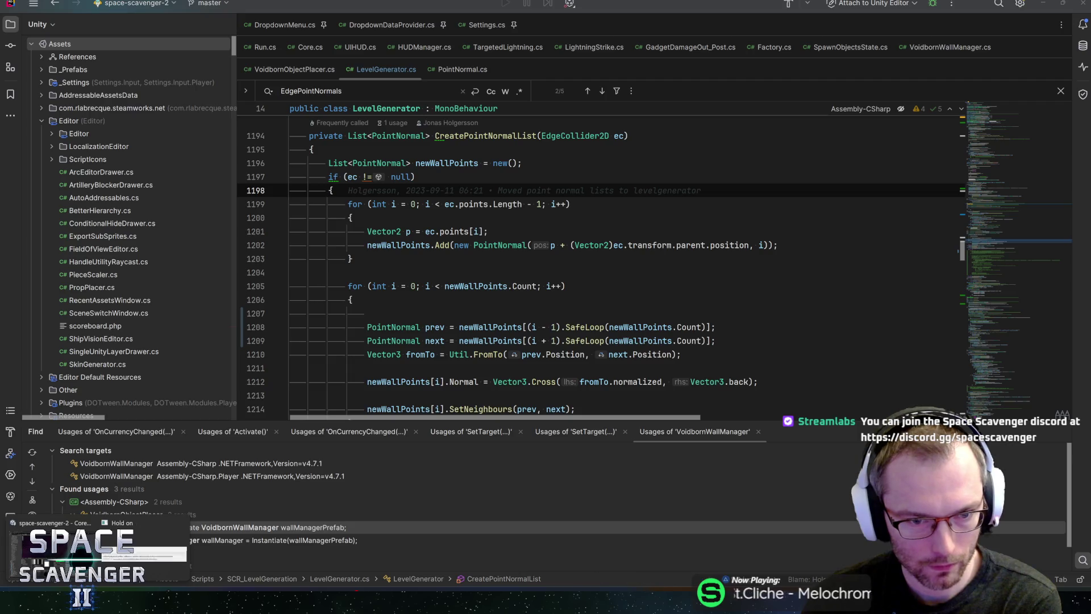
pyautogui.click(367, 313)
pyautogui.press('BackSpace')
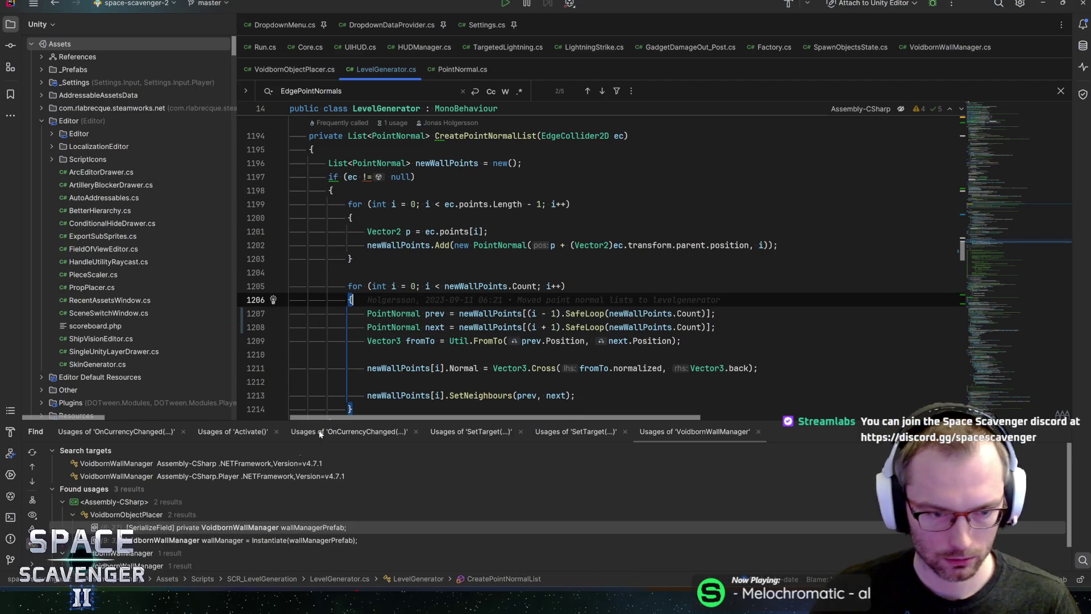
# Minimize Rider so Unity recompiles, then start the gameplay trailer on the Steam store page.
pyautogui.click(1038, 6)
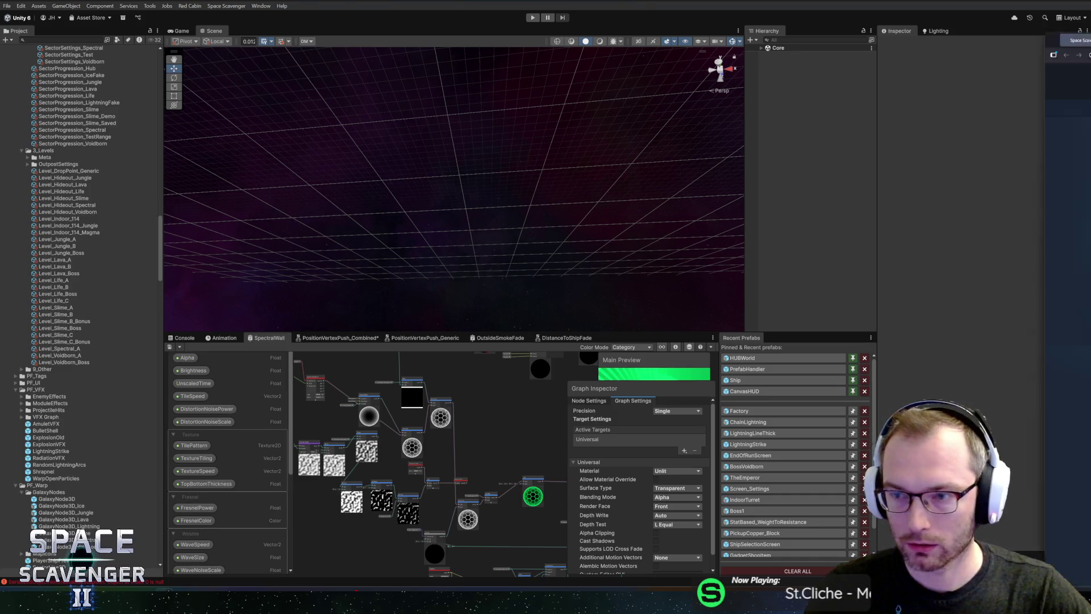
pyautogui.hotkey('alt', 'Tab')
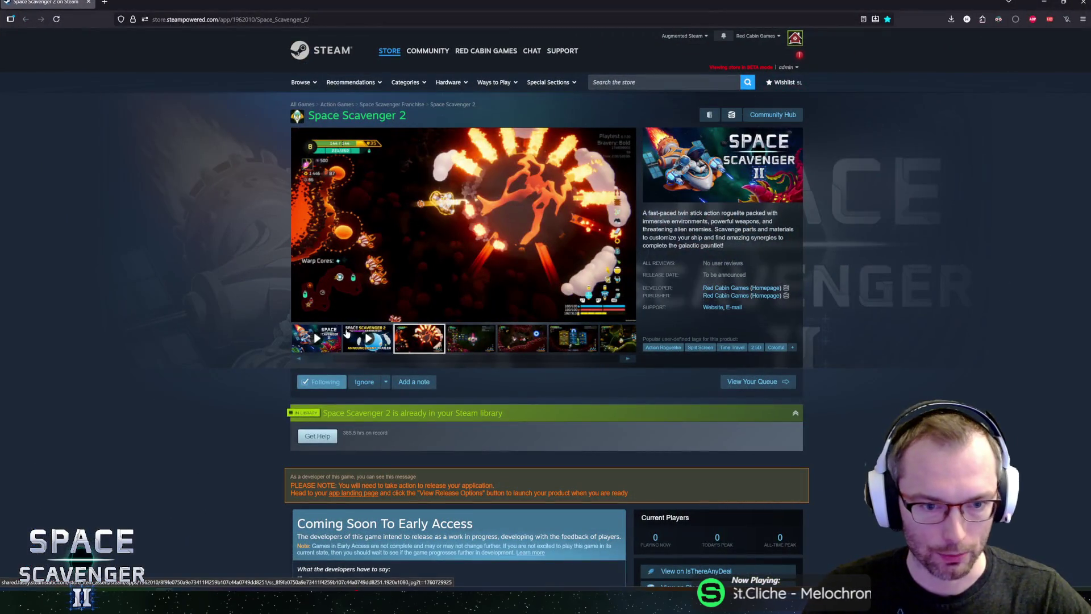
pyautogui.click(325, 335)
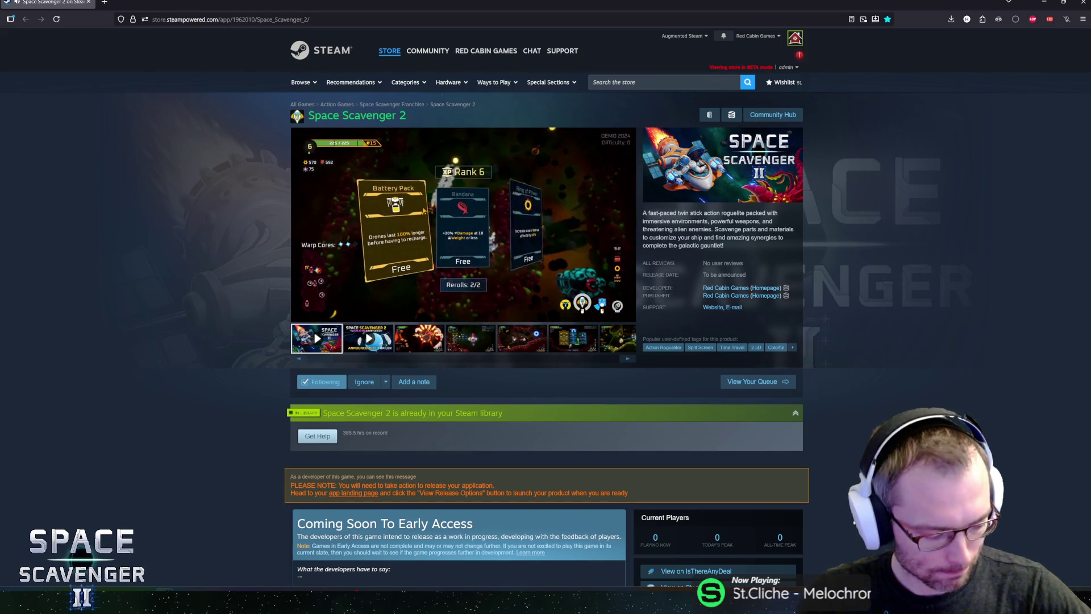
# Watch the Space Scavenger 2 gameplay trailer play in the Steam page's media viewer.
pyautogui.moveTo(373, 211)
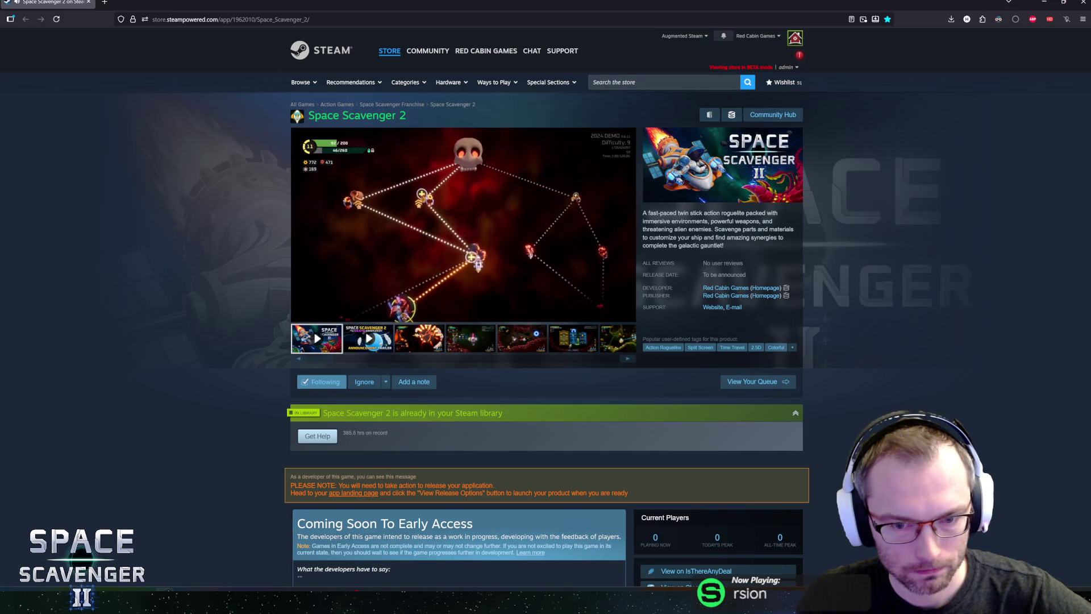
pyautogui.moveTo(627, 300)
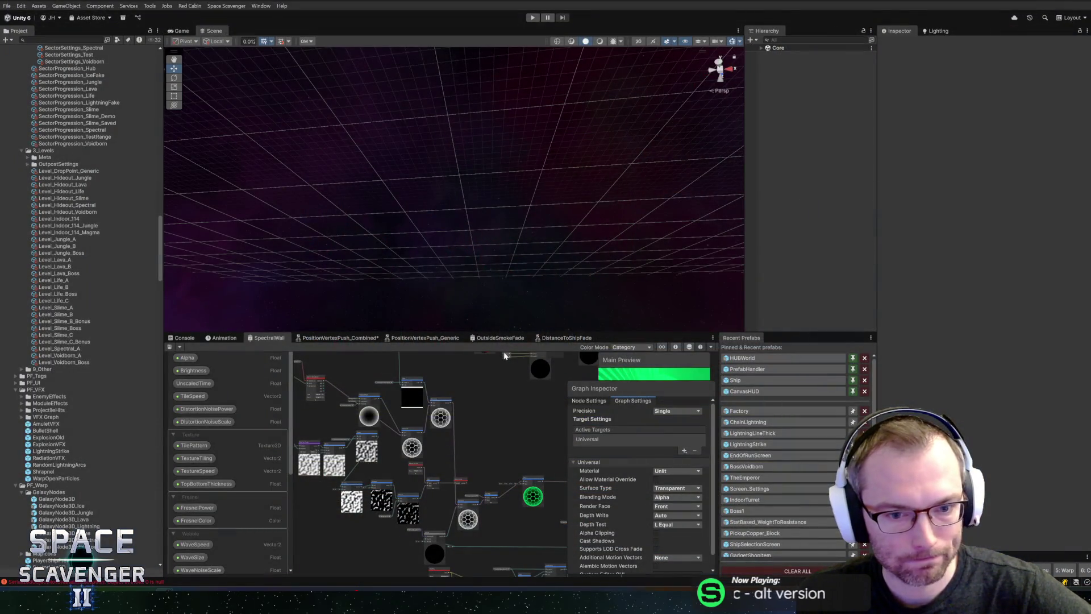
# Resize the Inspector, Hierarchy and Shader Graph panels to enlarge the graph workspace.
pyautogui.moveTo(877, 288); pyautogui.dragTo(904, 285)
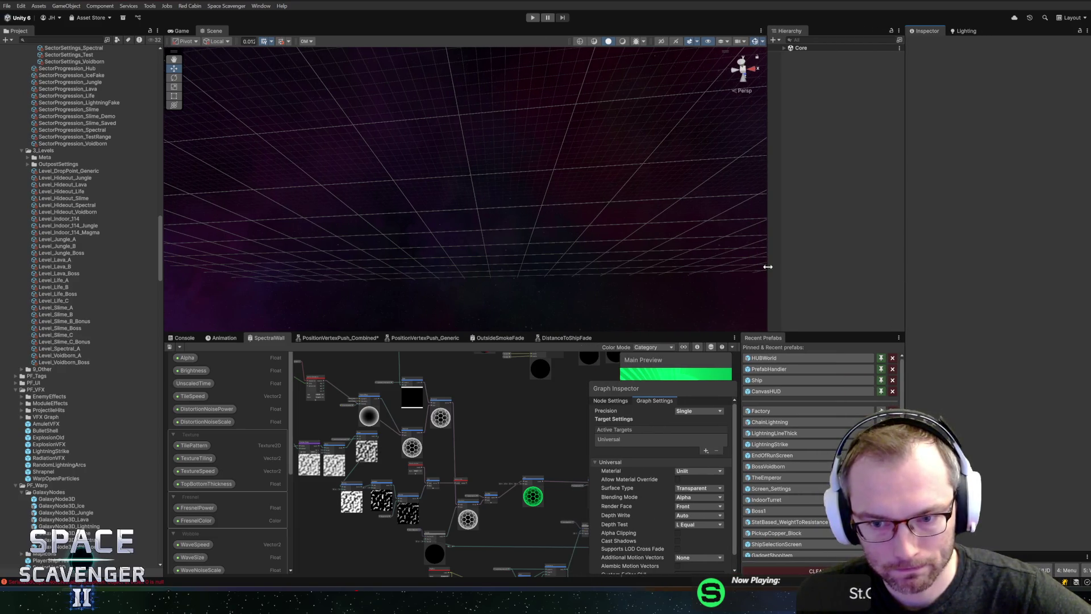
pyautogui.moveTo(768, 267); pyautogui.dragTo(754, 264)
pyautogui.moveTo(659, 331); pyautogui.dragTo(665, 276)
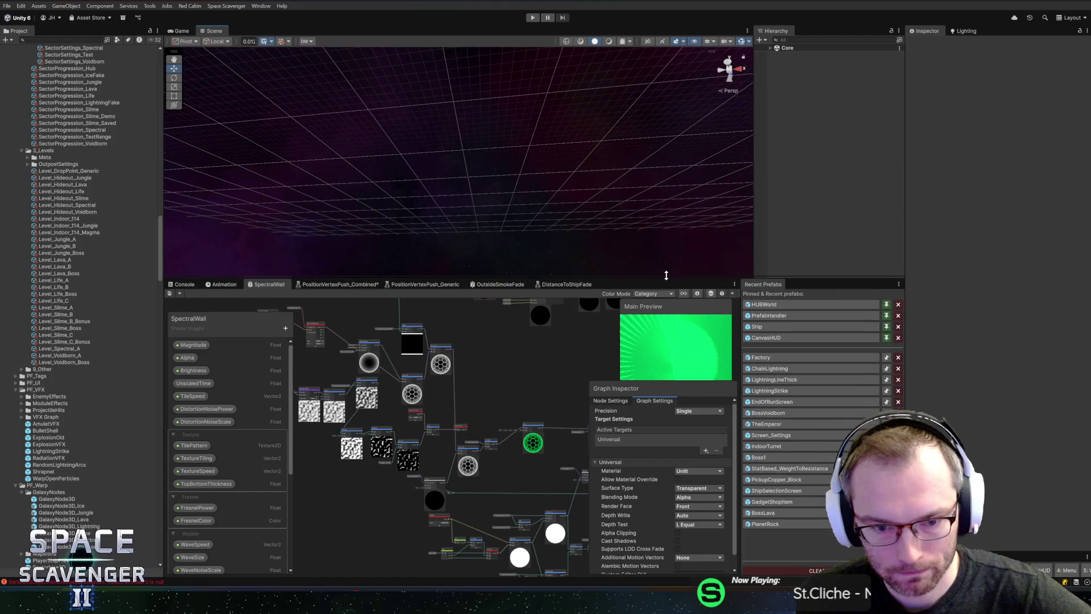
pyautogui.scroll(5, 494, 366)
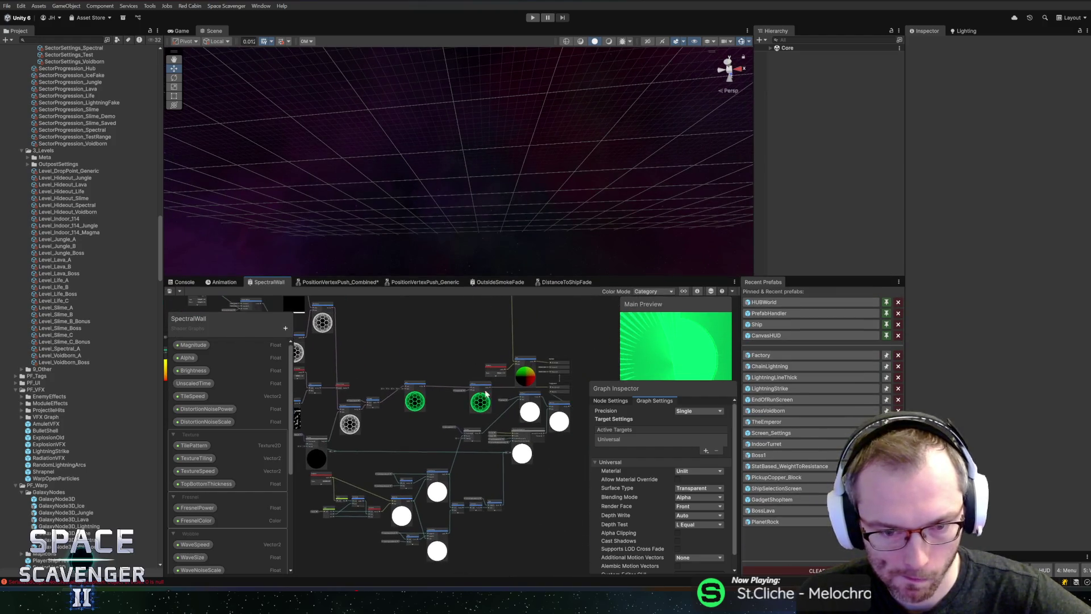
pyautogui.scroll(-2, 412, 367)
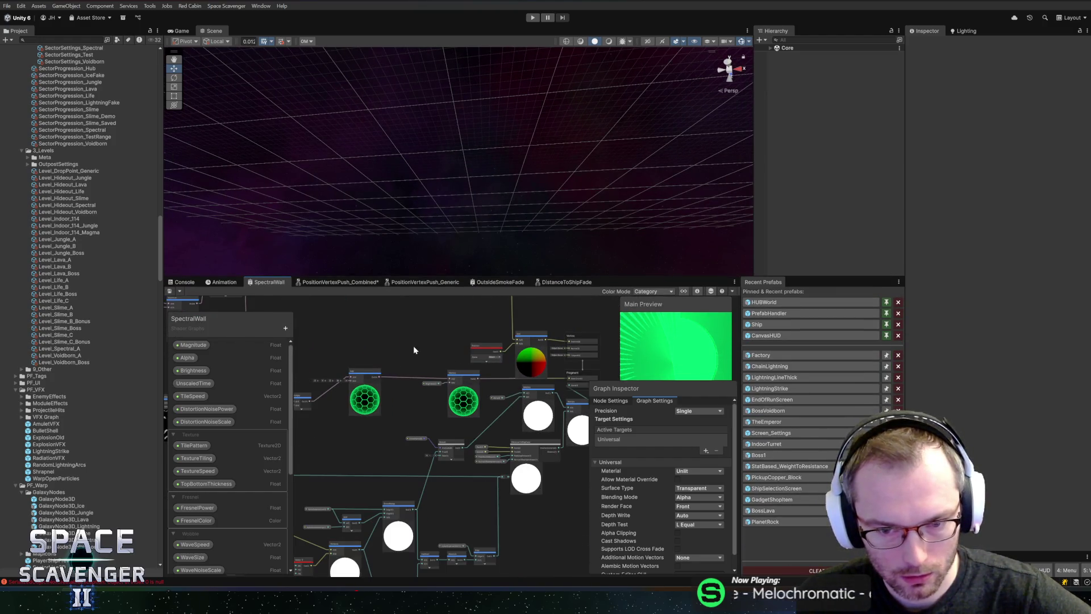
pyautogui.scroll(-2, 500, 350)
pyautogui.scroll(2, 499, 348)
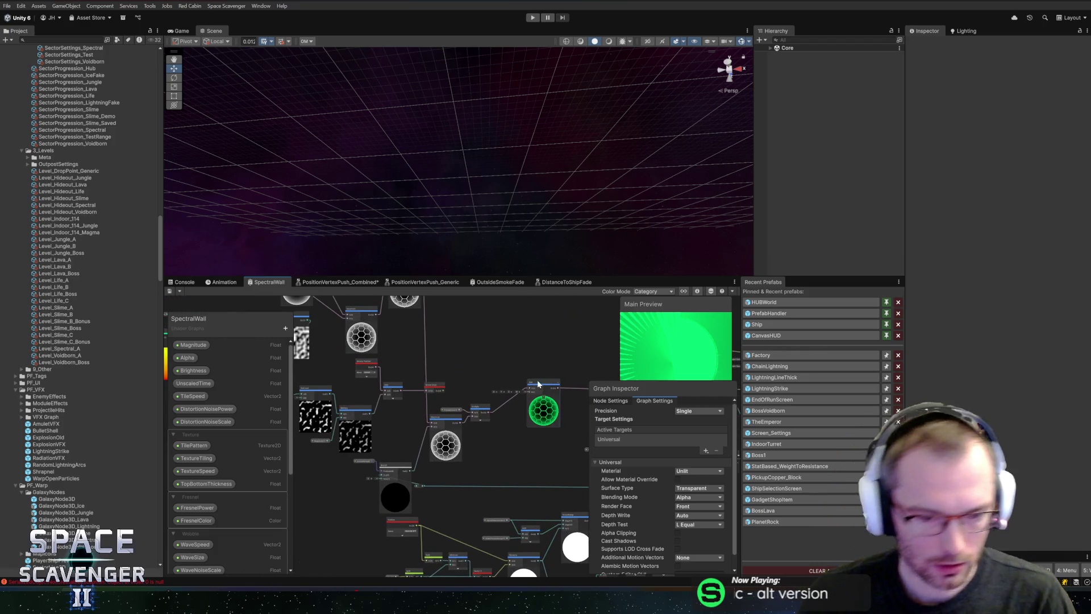
# Move the reroute point near DistanceToShipFade to tidy its wires, then select the CutoutAlpha and Branch nodes.
pyautogui.moveTo(424, 403); pyautogui.dragTo(351, 339)
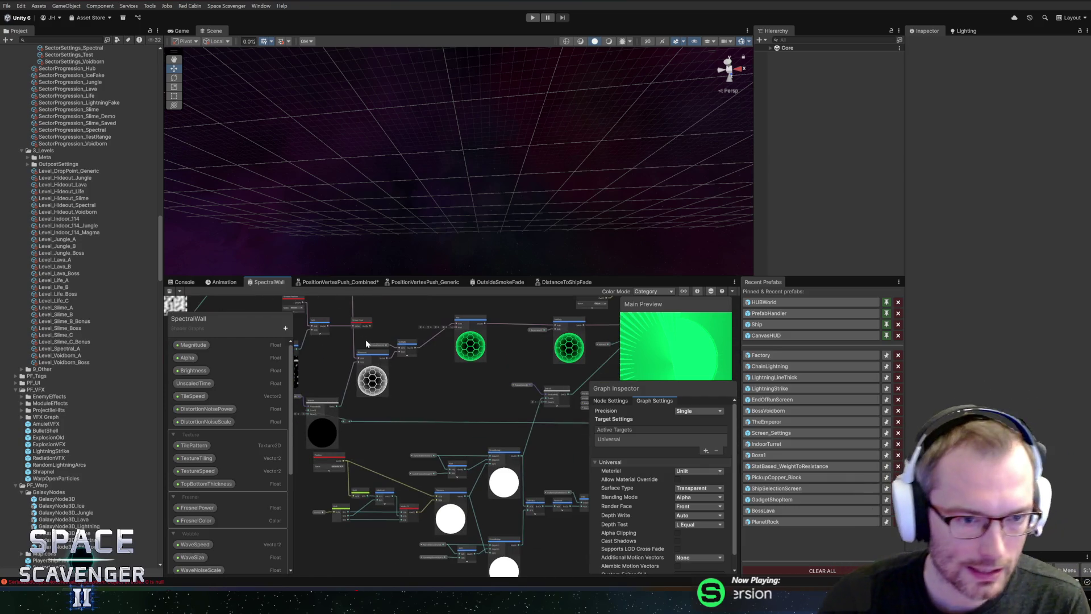
pyautogui.moveTo(477, 419); pyautogui.dragTo(325, 371)
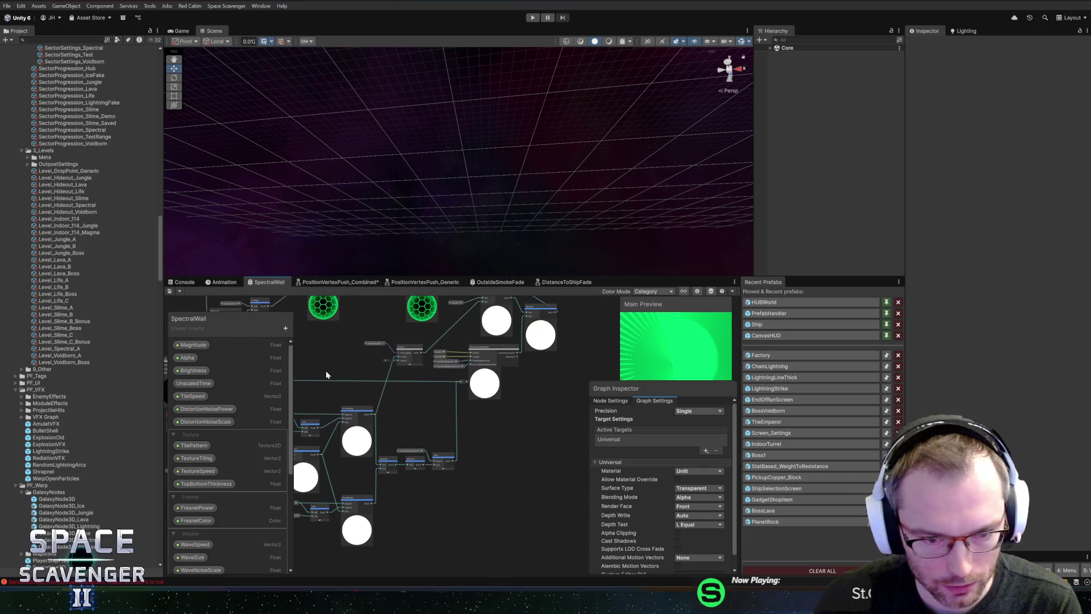
pyautogui.scroll(3, 450, 404)
pyautogui.moveTo(504, 408); pyautogui.dragTo(446, 427)
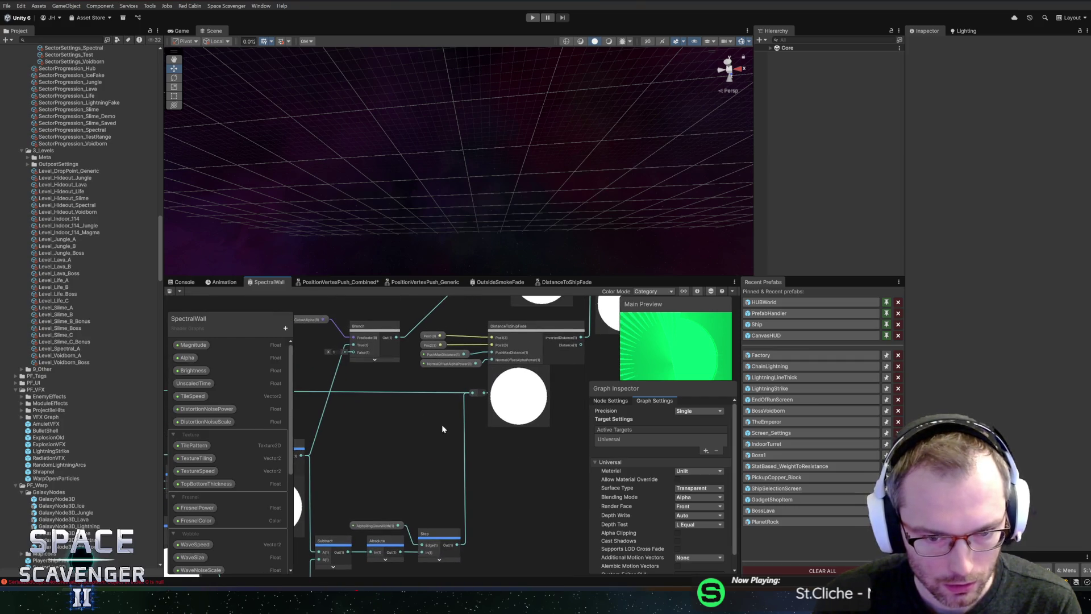
pyautogui.moveTo(536, 458)
pyautogui.mouseDown()
pyautogui.moveTo(417, 466)
pyautogui.moveTo(392, 449)
pyautogui.moveTo(330, 469)
pyautogui.moveTo(363, 442)
pyautogui.mouseUp()
pyautogui.scroll(-3, 471, 399)
pyautogui.moveTo(470, 399); pyautogui.dragTo(530, 389)
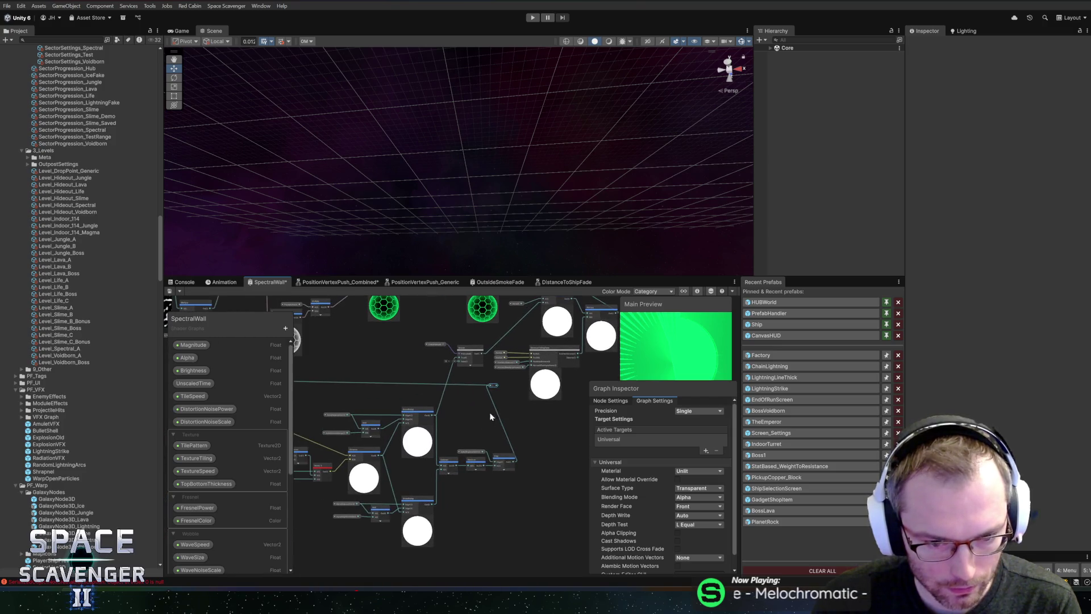
pyautogui.moveTo(488, 428); pyautogui.dragTo(511, 450)
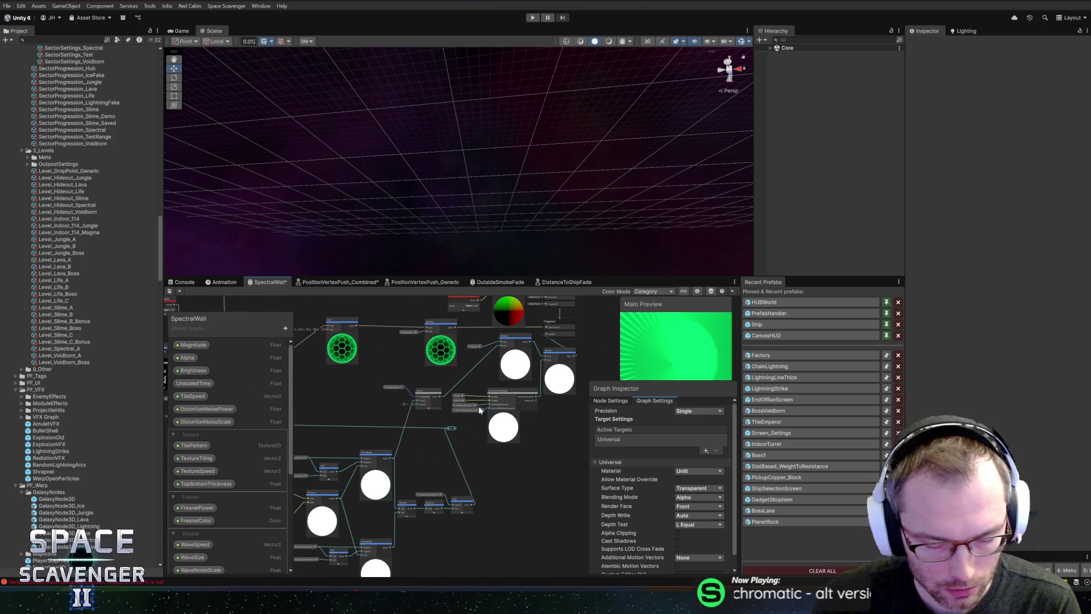
pyautogui.scroll(3, 467, 423)
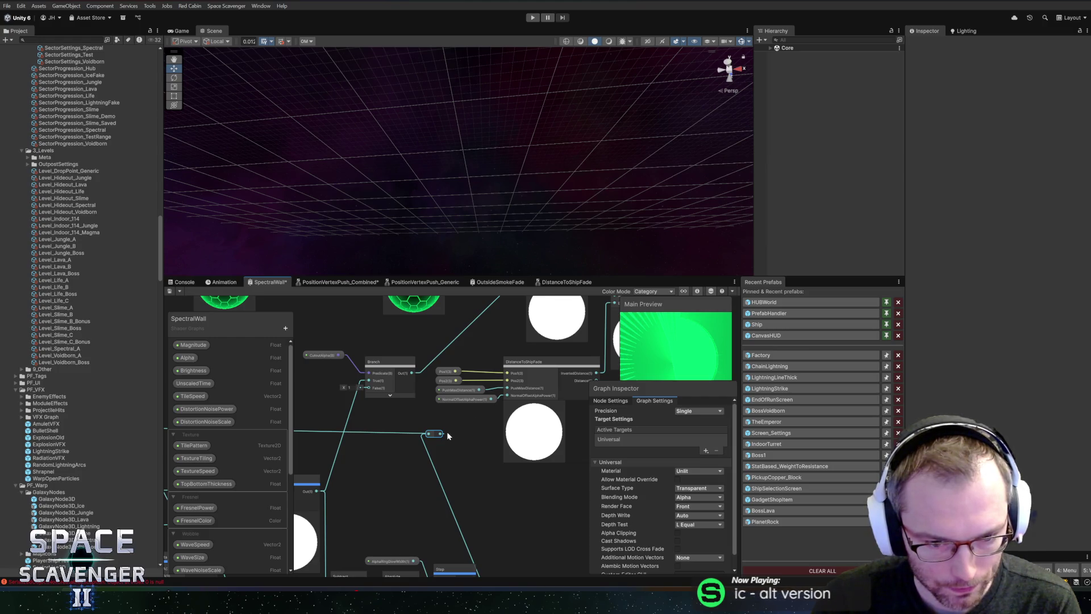
pyautogui.scroll(-1, 461, 463)
pyautogui.moveTo(439, 438); pyautogui.dragTo(566, 499)
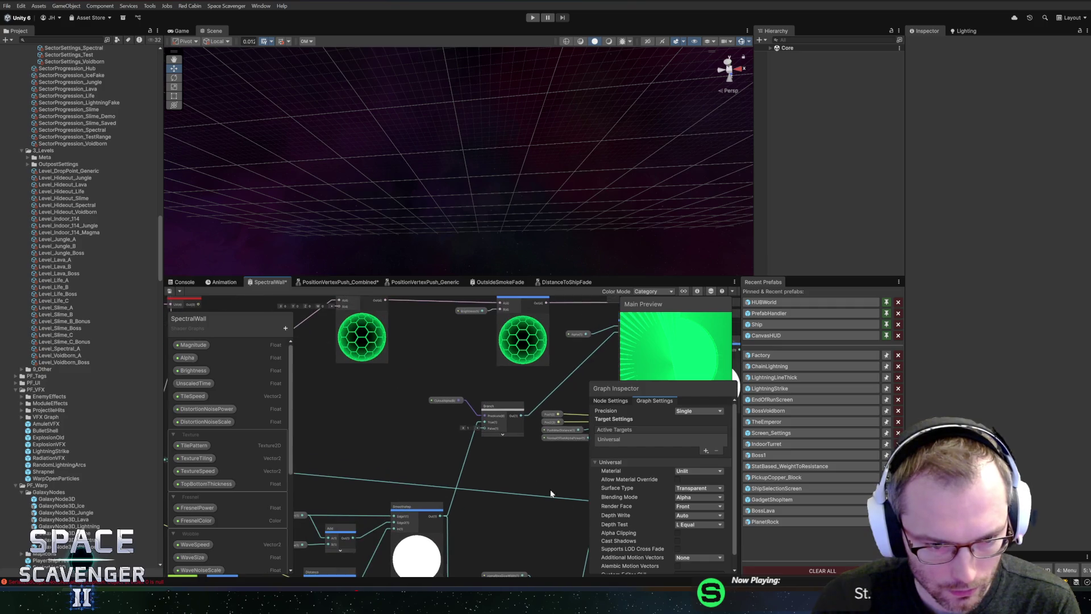
pyautogui.moveTo(413, 387)
pyautogui.mouseDown()
pyautogui.moveTo(472, 433)
pyautogui.moveTo(523, 449)
pyautogui.mouseUp()
# Nudge the Branch node down-right and move the Vertex/Fragment master stack further right.
pyautogui.scroll(3, 482, 455)
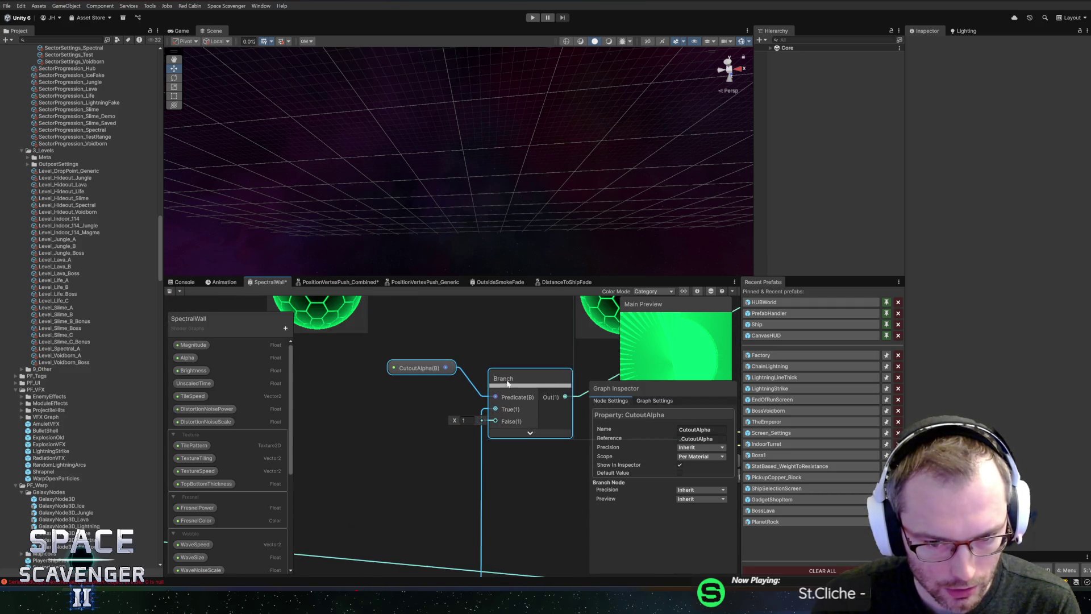
pyautogui.scroll(-6, 513, 355)
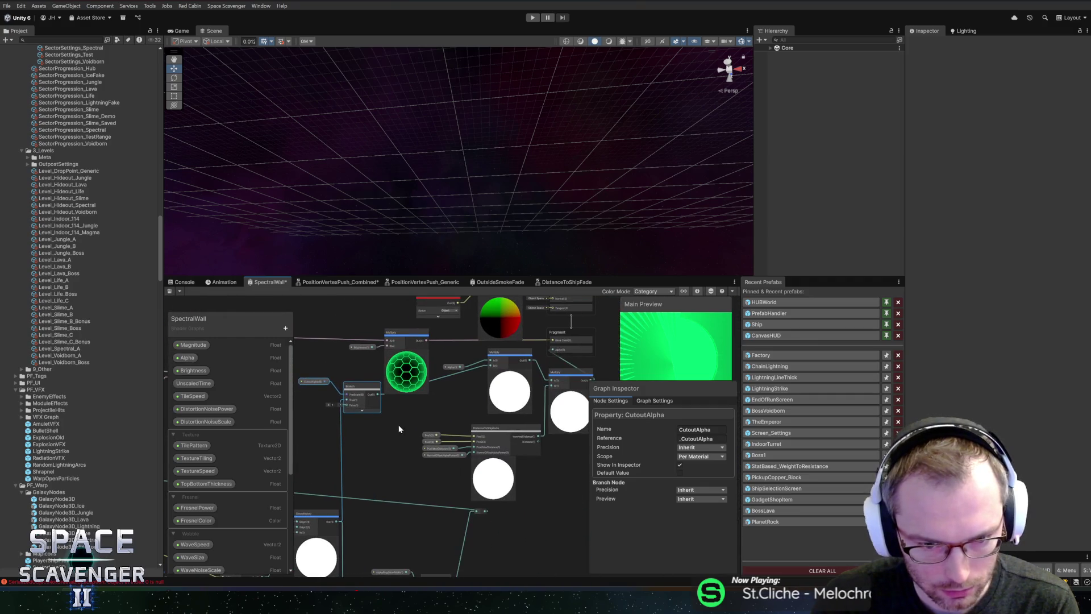
pyautogui.moveTo(360, 388); pyautogui.dragTo(364, 400)
pyautogui.moveTo(472, 379); pyautogui.dragTo(429, 399)
pyautogui.moveTo(575, 363); pyautogui.dragTo(487, 460)
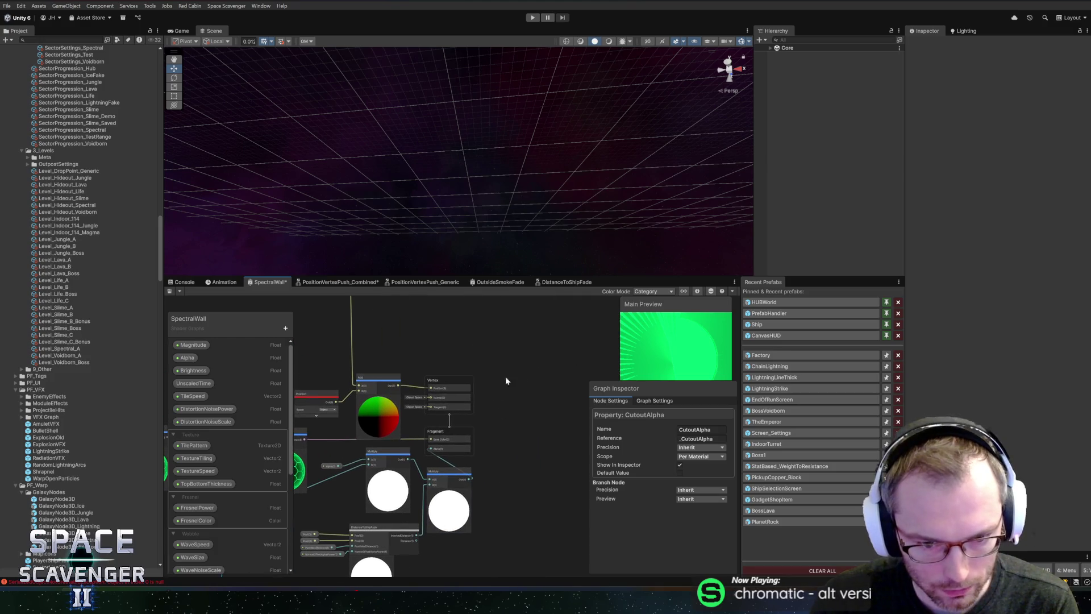
pyautogui.click(427, 385)
pyautogui.moveTo(428, 385); pyautogui.dragTo(496, 380)
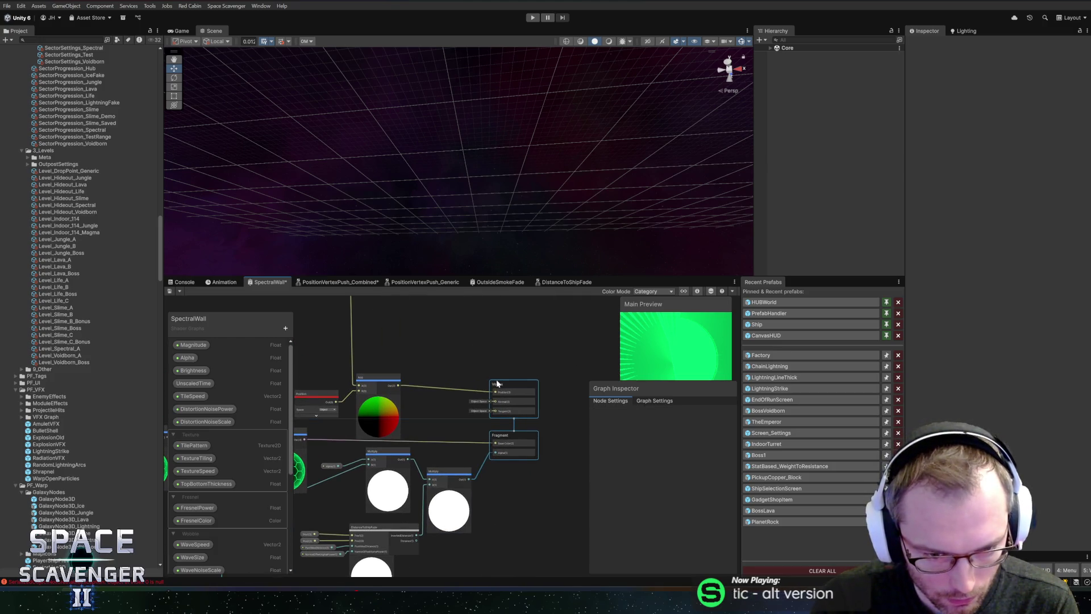
# Delete the AlphaRingGlowWidth node feeding the Step input and remove the property.
pyautogui.moveTo(428, 456); pyautogui.dragTo(499, 420)
pyautogui.click(483, 421)
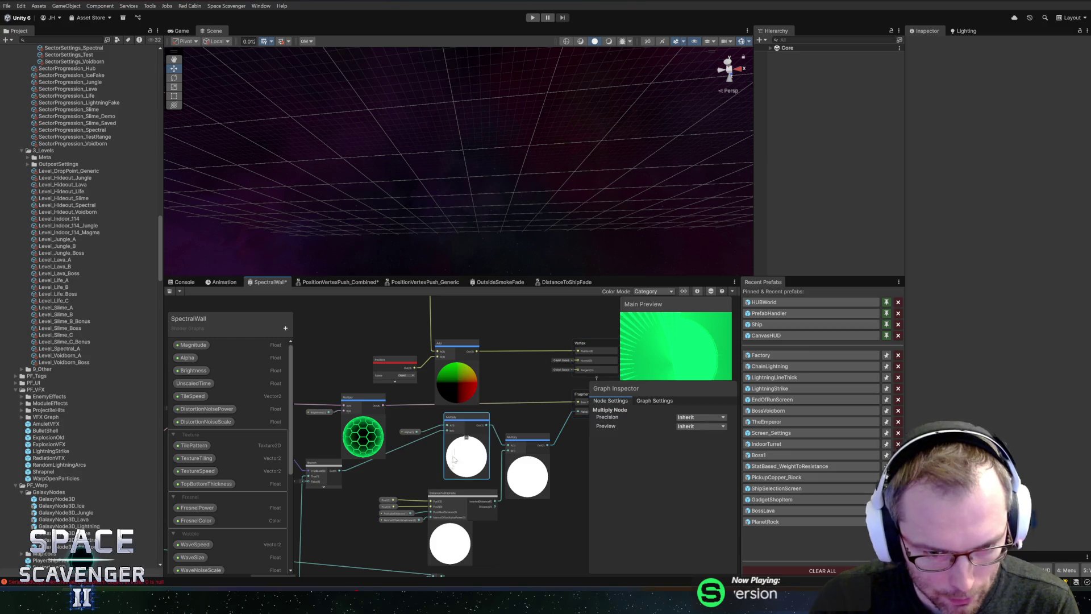
pyautogui.moveTo(402, 467); pyautogui.dragTo(454, 390)
pyautogui.click(487, 486)
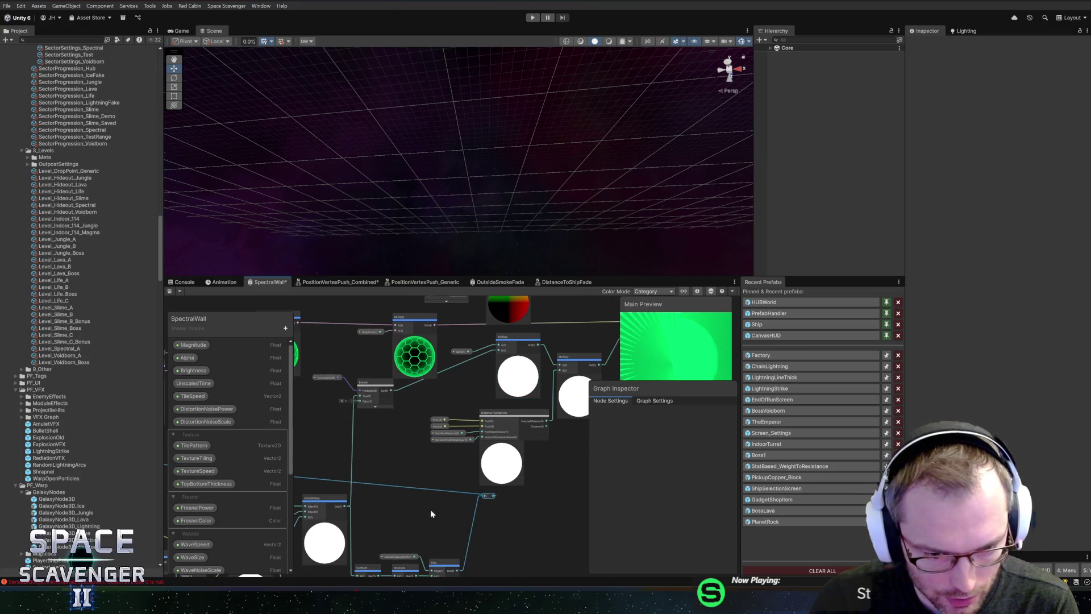
pyautogui.scroll(3, 434, 449)
pyautogui.scroll(1, 433, 449)
pyautogui.click(398, 456)
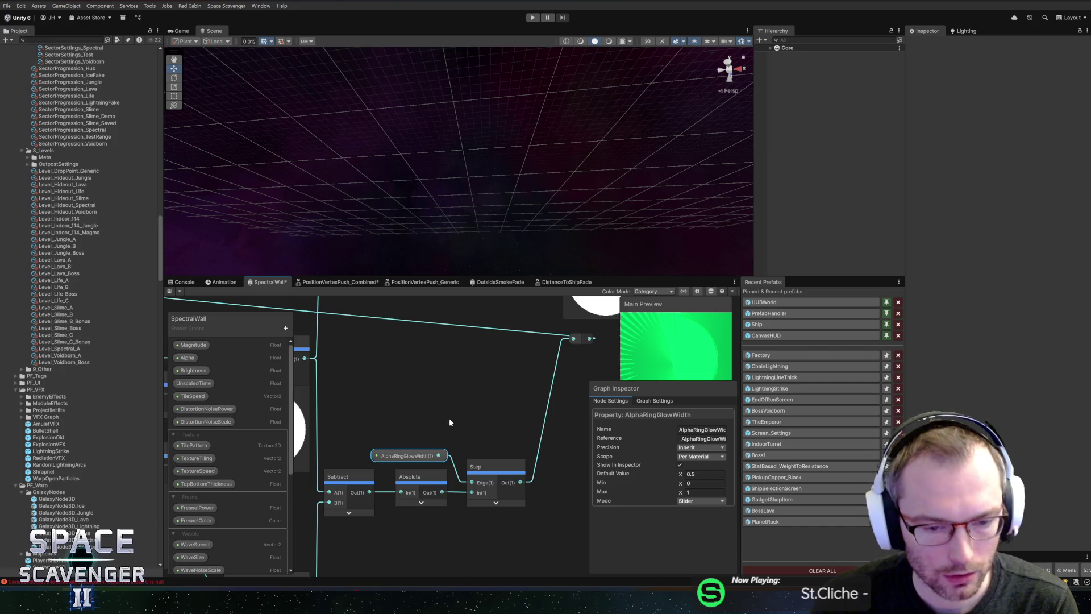
pyautogui.scroll(-3, 437, 419)
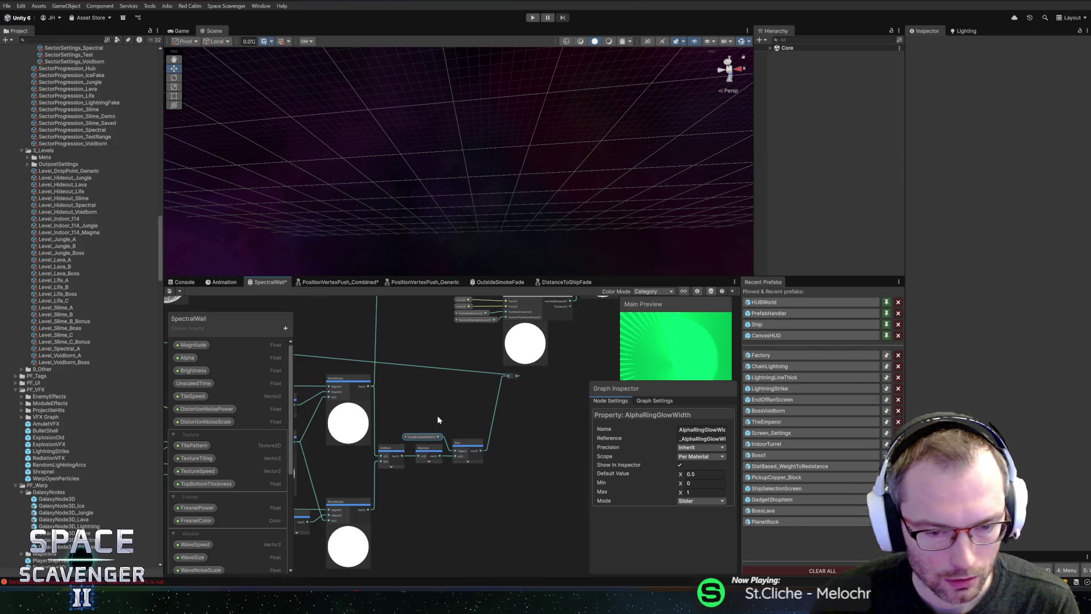
pyautogui.press('Delete')
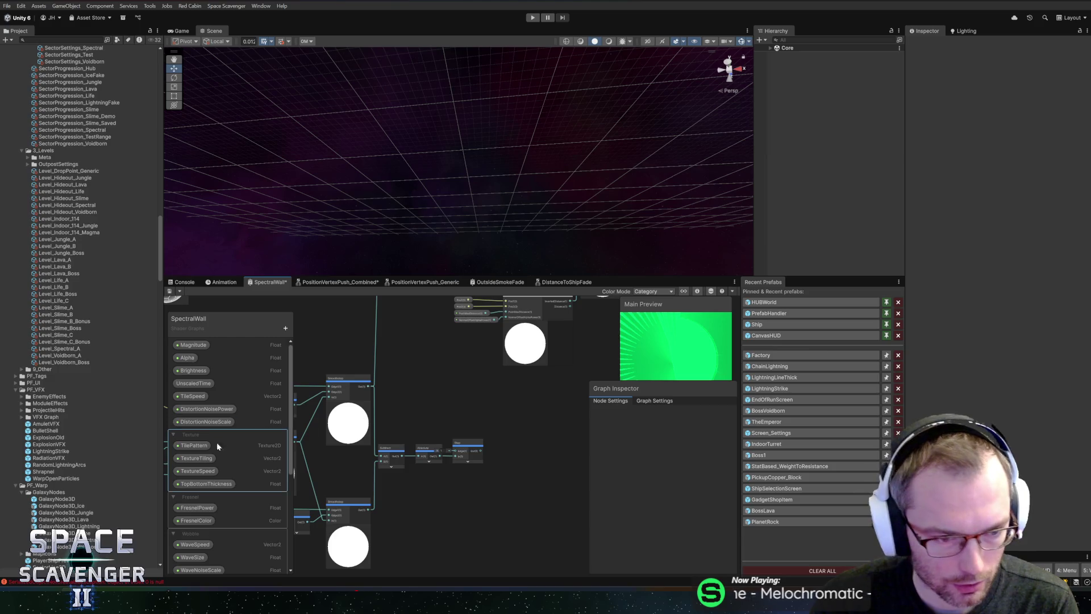
pyautogui.scroll(-3, 202, 477)
pyautogui.scroll(3, 200, 473)
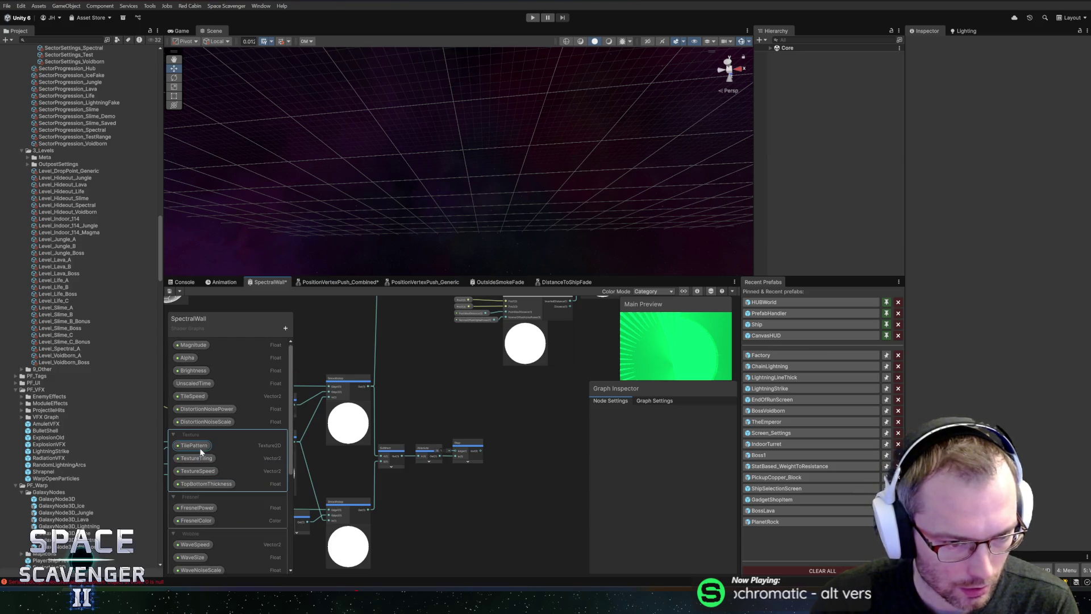
pyautogui.scroll(-5, 200, 451)
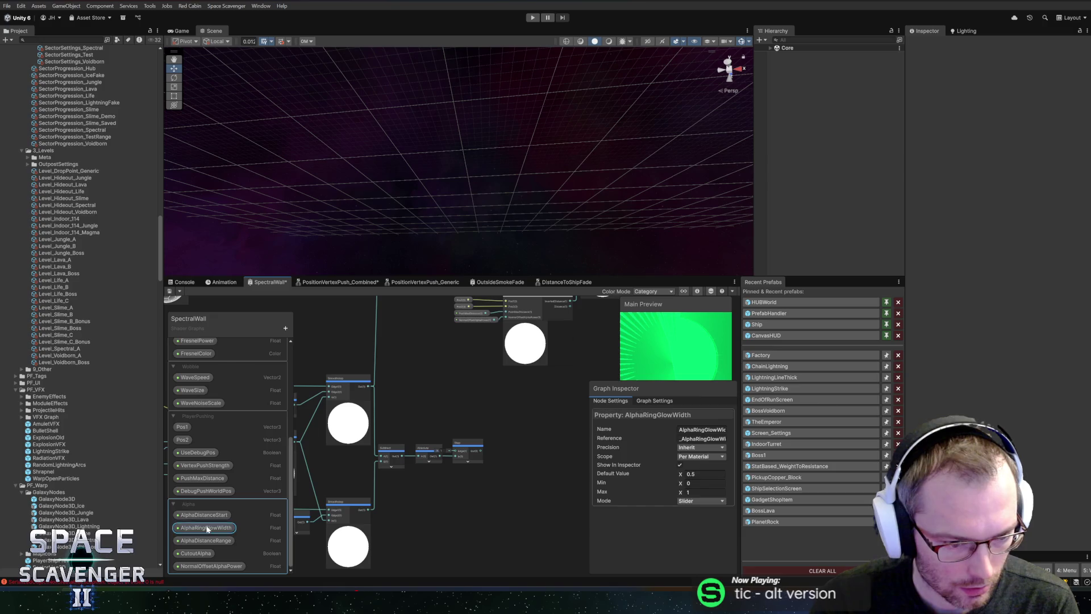
pyautogui.moveTo(446, 485); pyautogui.dragTo(443, 417)
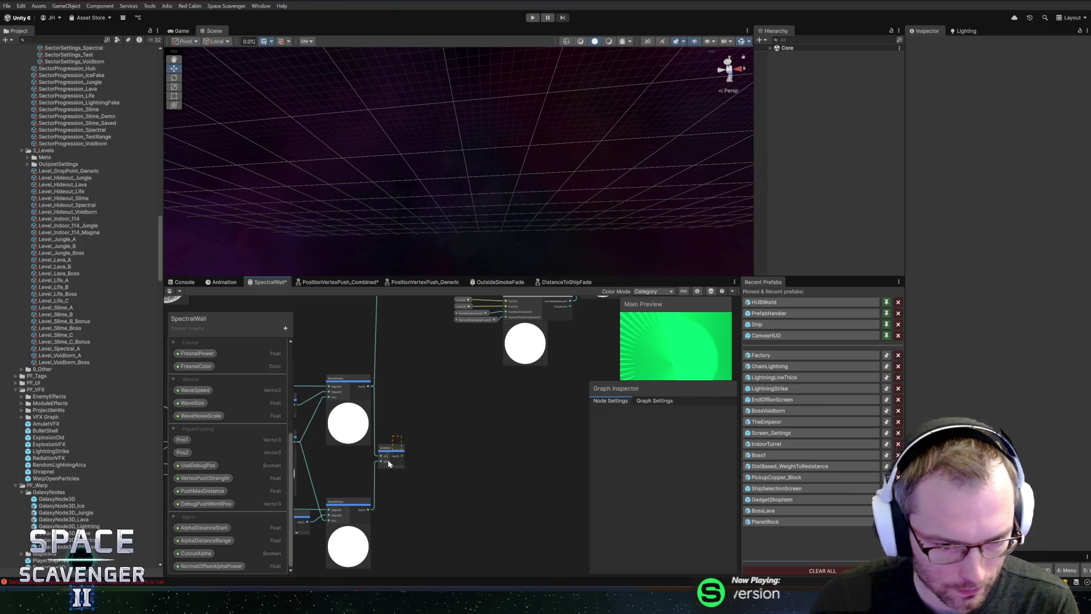
pyautogui.hotkey('ctrl', 'z')
pyautogui.moveTo(448, 502)
pyautogui.mouseDown()
pyautogui.moveTo(481, 391)
pyautogui.moveTo(494, 500)
pyautogui.moveTo(492, 355)
pyautogui.mouseUp()
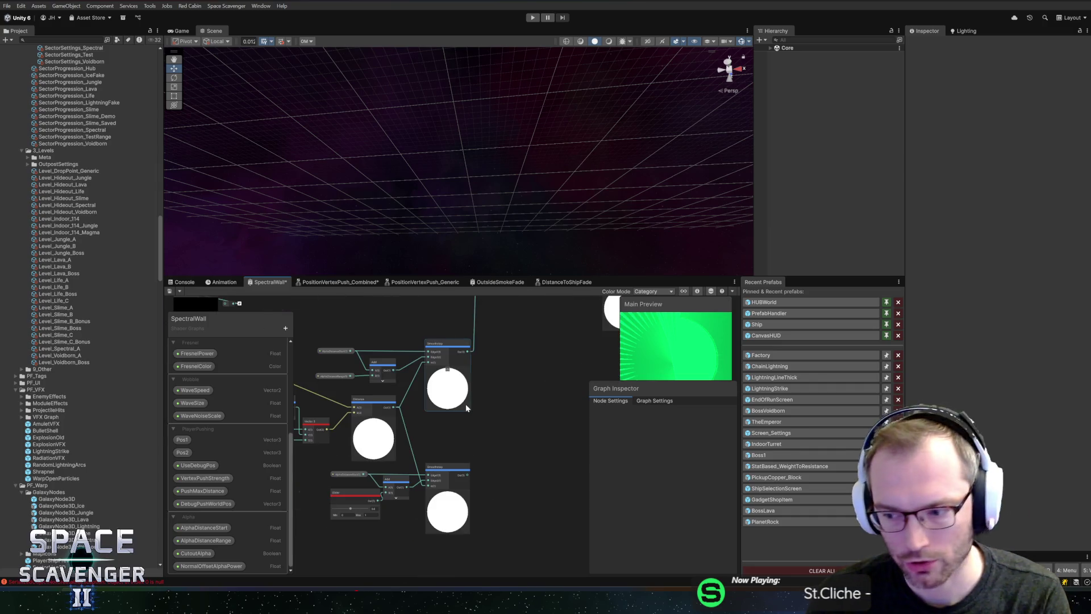
# Delete the lower Smoothstep node from the SpectralWall graph.
pyautogui.click(458, 468)
pyautogui.scroll(4, 489, 462)
pyautogui.scroll(-2, 512, 421)
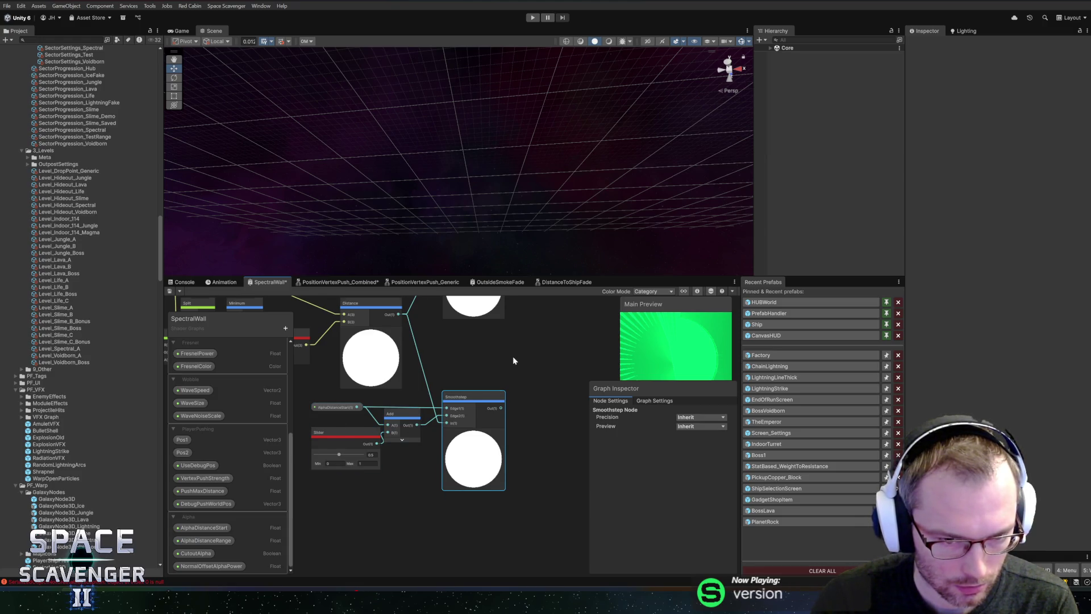
pyautogui.moveTo(511, 358); pyautogui.dragTo(516, 380)
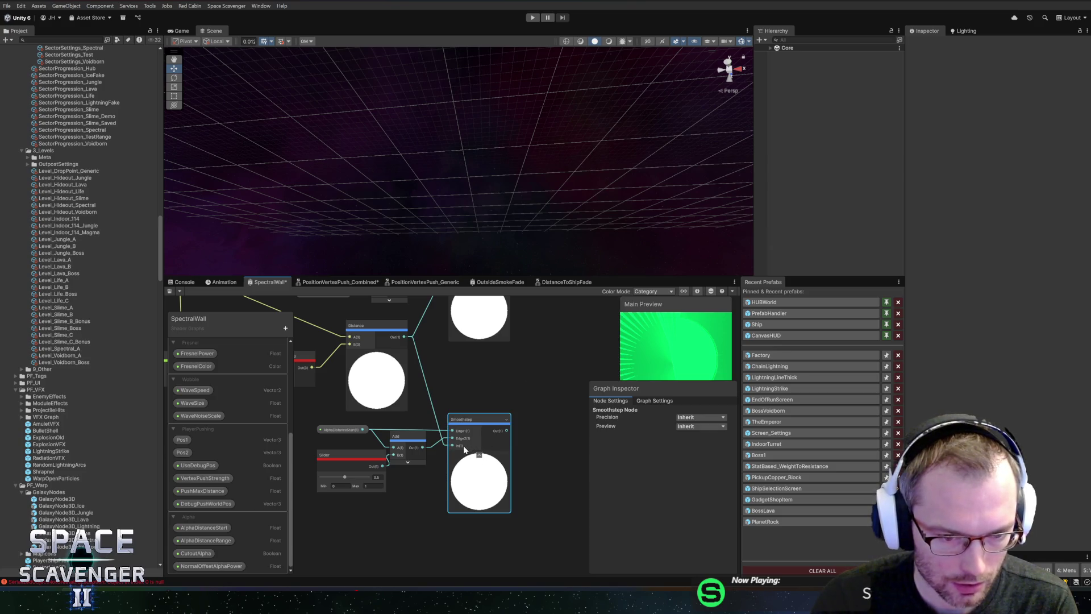
pyautogui.press('Delete')
# Delete the Slider and Add nodes, then select the Pos1 and Split nodes together.
pyautogui.keyDown('shift'); pyautogui.click(352, 489); pyautogui.keyUp('shift')
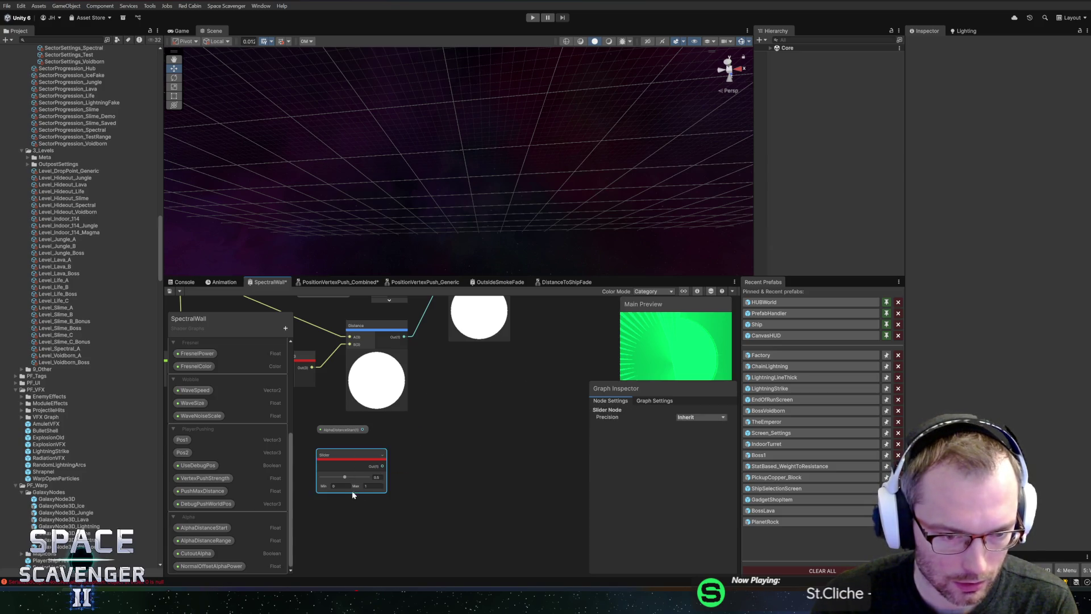
pyautogui.press('Delete')
pyautogui.moveTo(448, 454); pyautogui.dragTo(561, 485)
pyautogui.moveTo(358, 435); pyautogui.dragTo(514, 475)
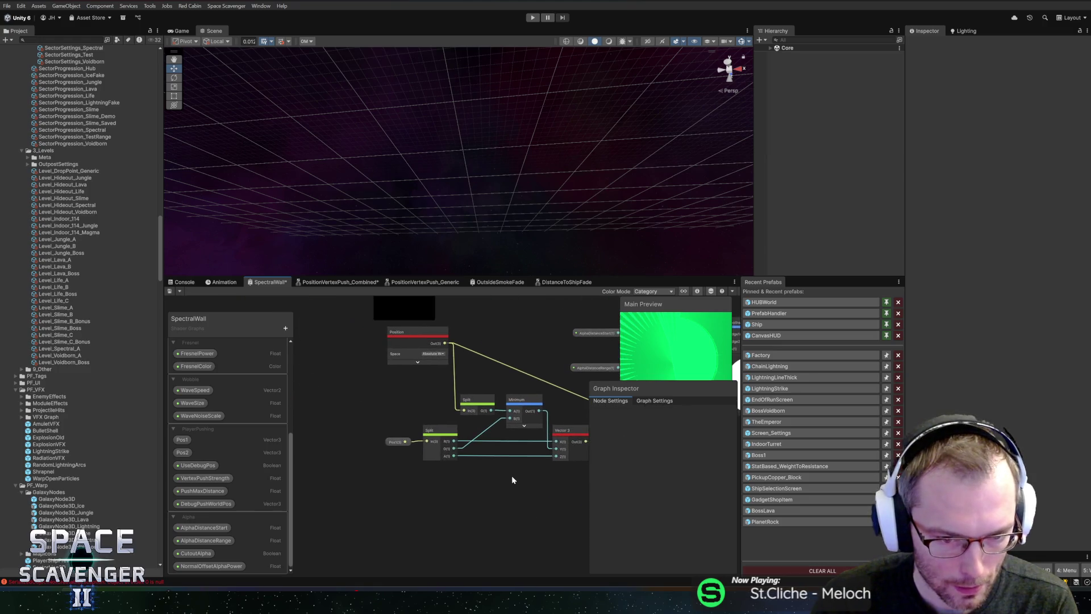
pyautogui.click(408, 443)
pyautogui.moveTo(371, 424)
pyautogui.mouseDown()
pyautogui.moveTo(316, 418)
pyautogui.moveTo(396, 472)
pyautogui.moveTo(422, 472)
pyautogui.mouseUp()
pyautogui.moveTo(323, 425); pyautogui.dragTo(374, 475)
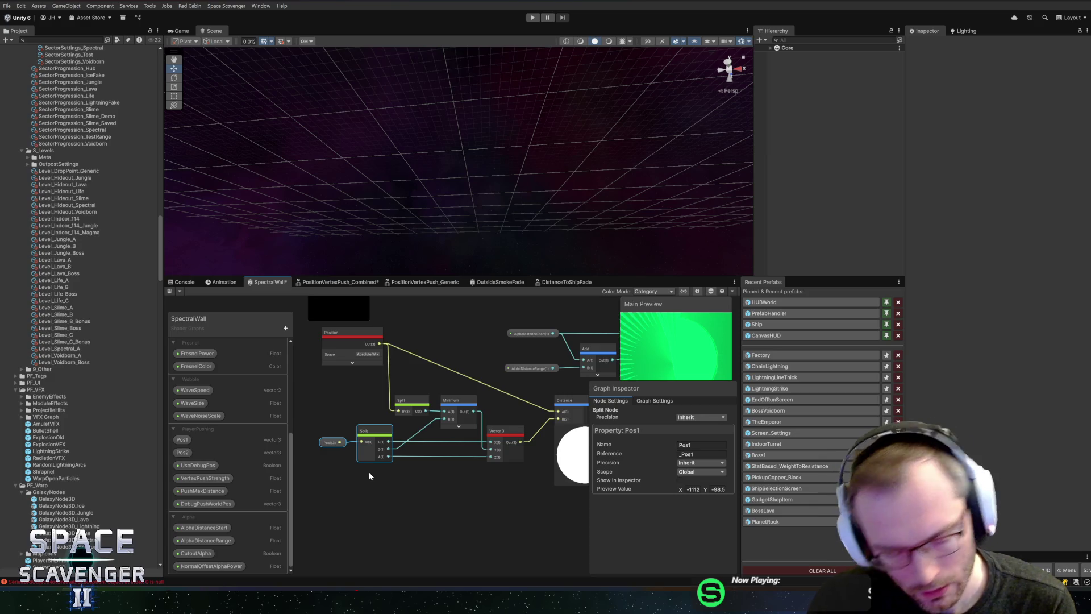
# Restore the deleted Slider, Add and Smoothstep nodes in the SpectralWall graph.
pyautogui.moveTo(484, 491)
pyautogui.mouseDown()
pyautogui.moveTo(486, 458)
pyautogui.moveTo(367, 440)
pyautogui.mouseUp()
pyautogui.click(501, 461)
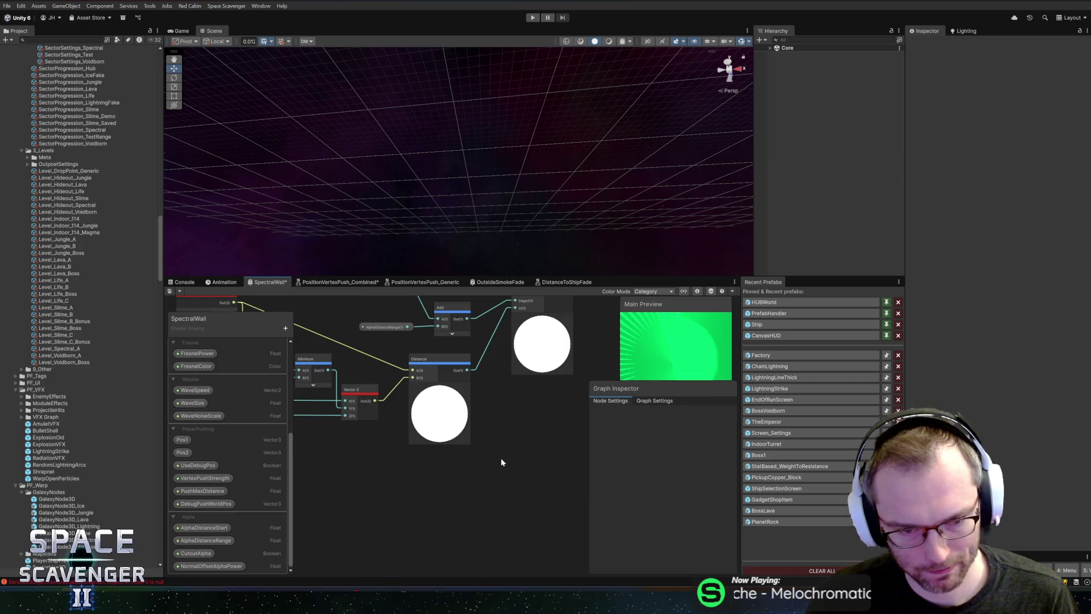
pyautogui.hotkey('ctrl', 'v')
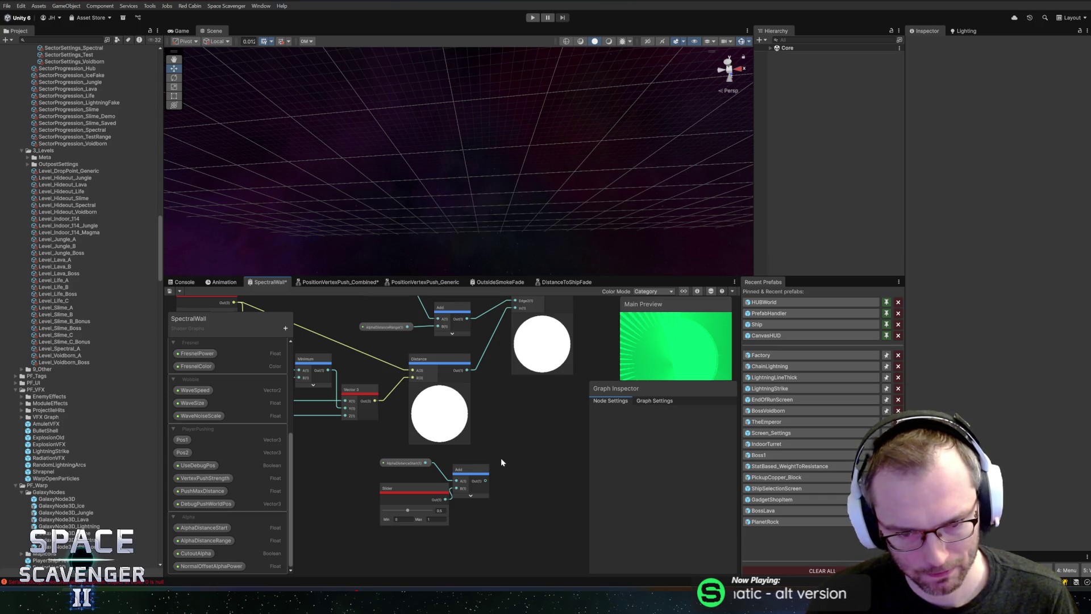
pyautogui.hotkey('ctrl', 'v')
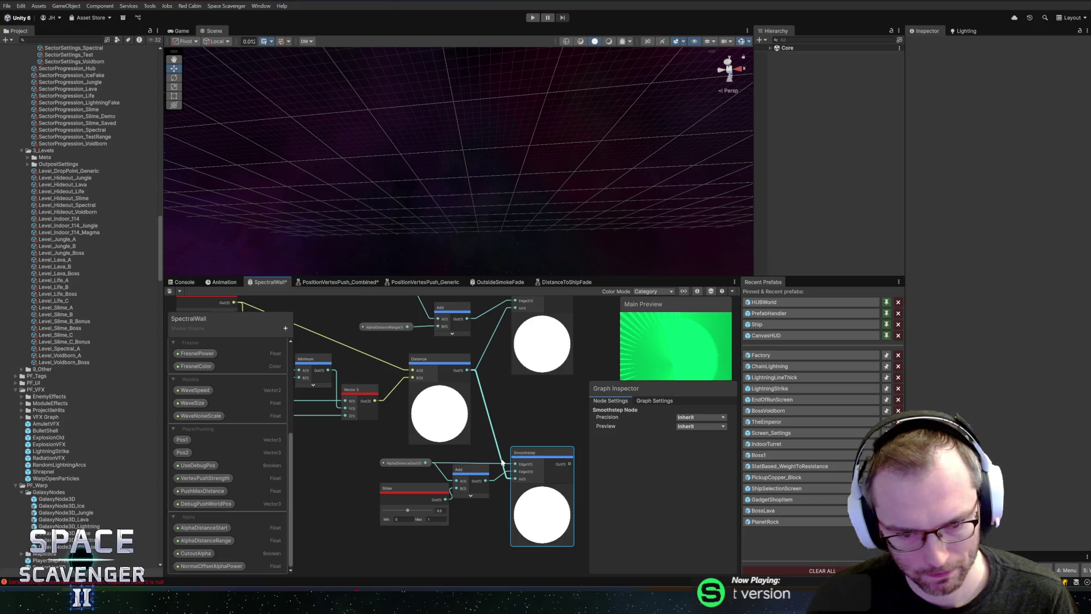
pyautogui.click(502, 463)
# Restore the remaining deleted nodes beside the Combine node and the AlphaRingGlowWidth property.
pyautogui.moveTo(548, 414); pyautogui.dragTo(438, 434)
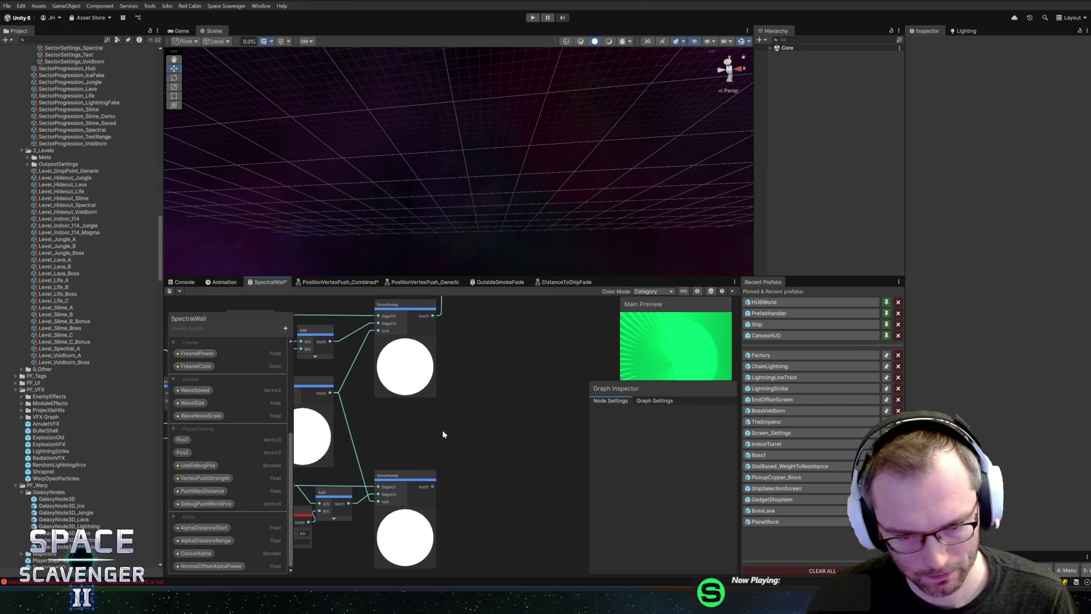
pyautogui.scroll(-3, 451, 428)
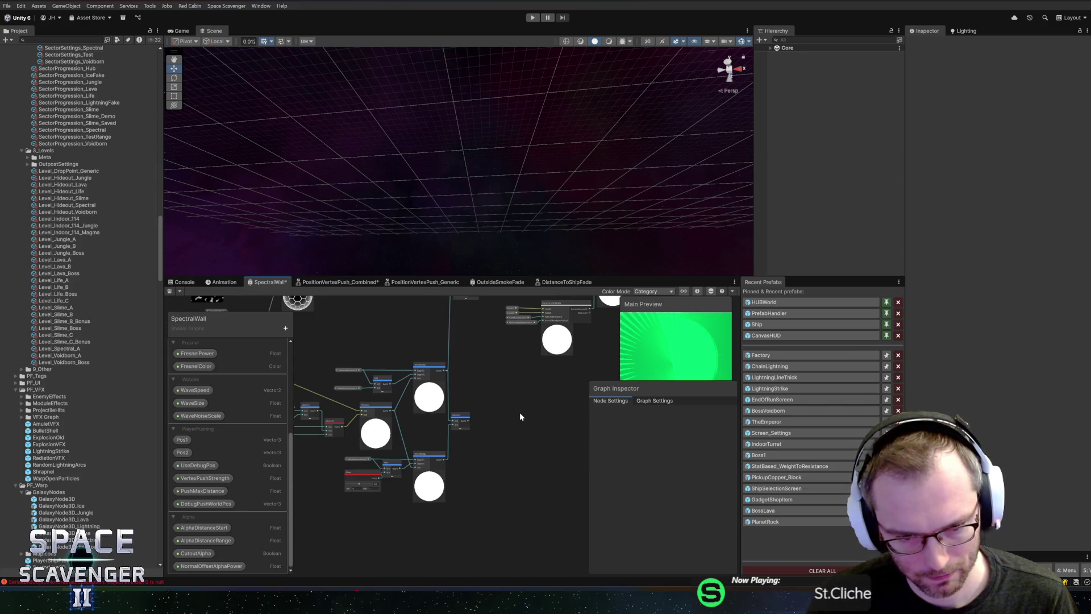
pyautogui.hotkey('ctrl', 'v')
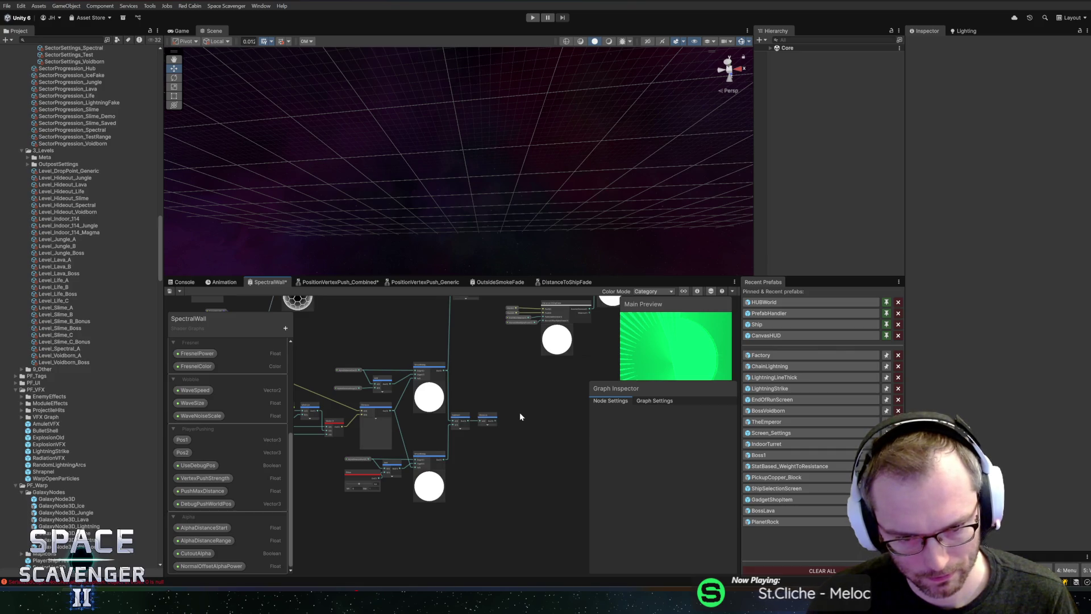
pyautogui.hotkey('ctrl', 'v')
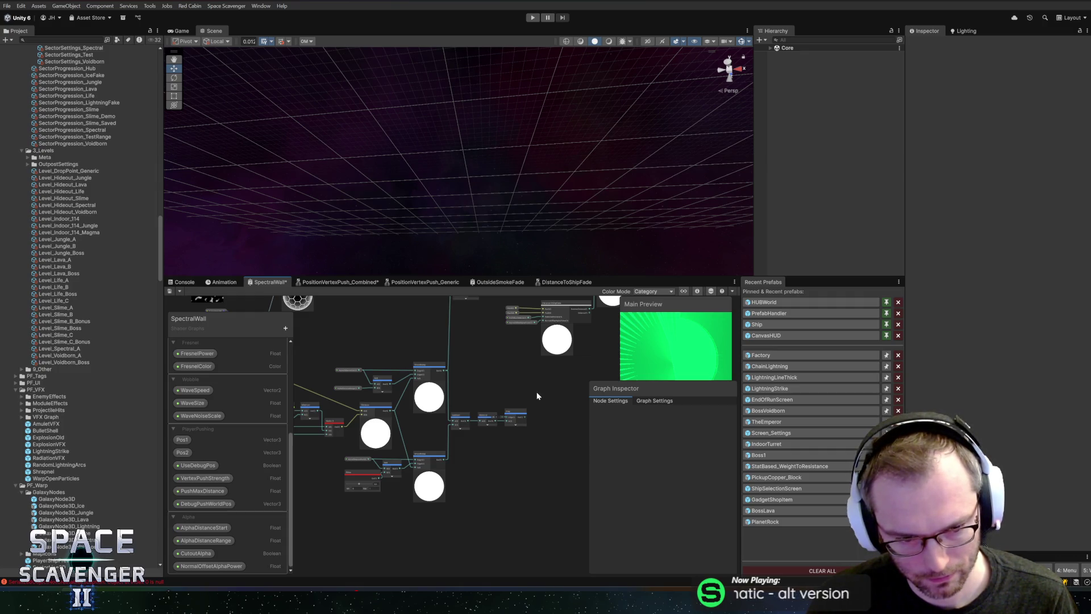
pyautogui.hotkey('ctrl', 'v')
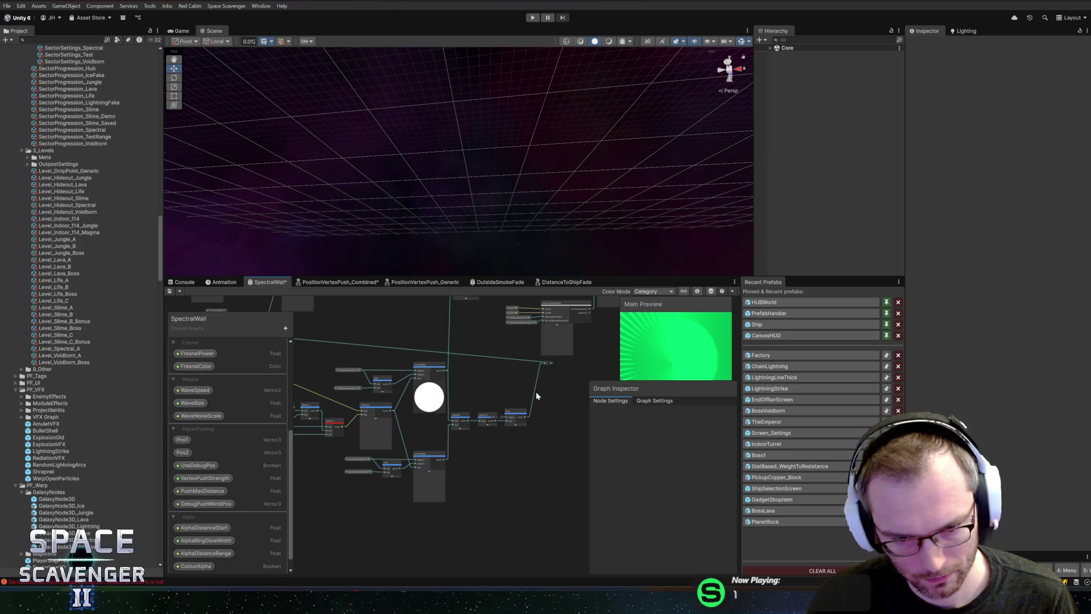
pyautogui.scroll(3, 511, 422)
pyautogui.scroll(2, 515, 439)
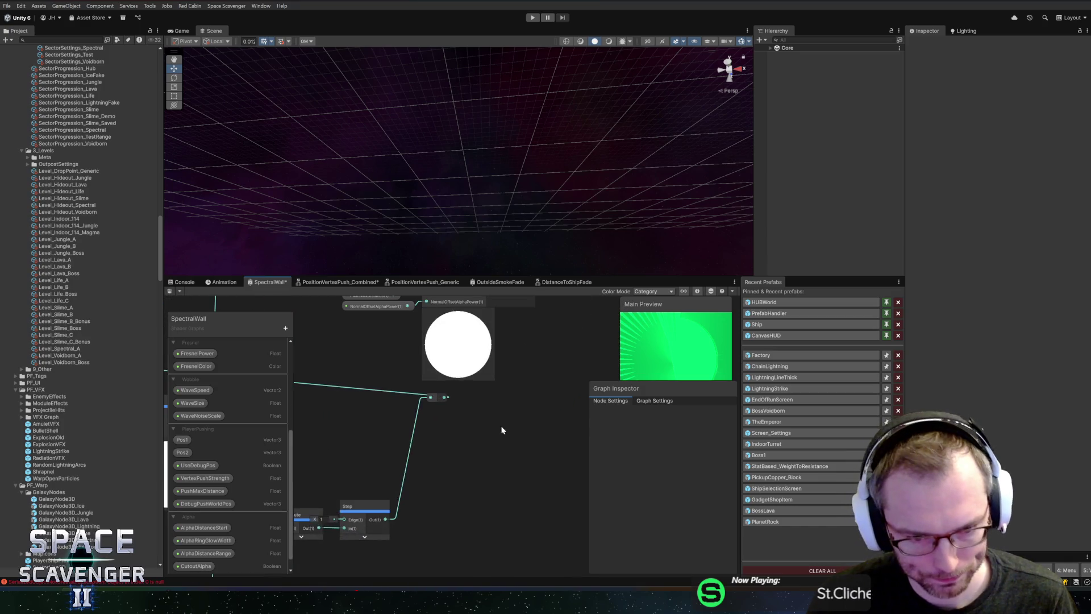
# Move a reroute point on the long wire beside the Branch node.
pyautogui.moveTo(433, 396); pyautogui.dragTo(423, 405)
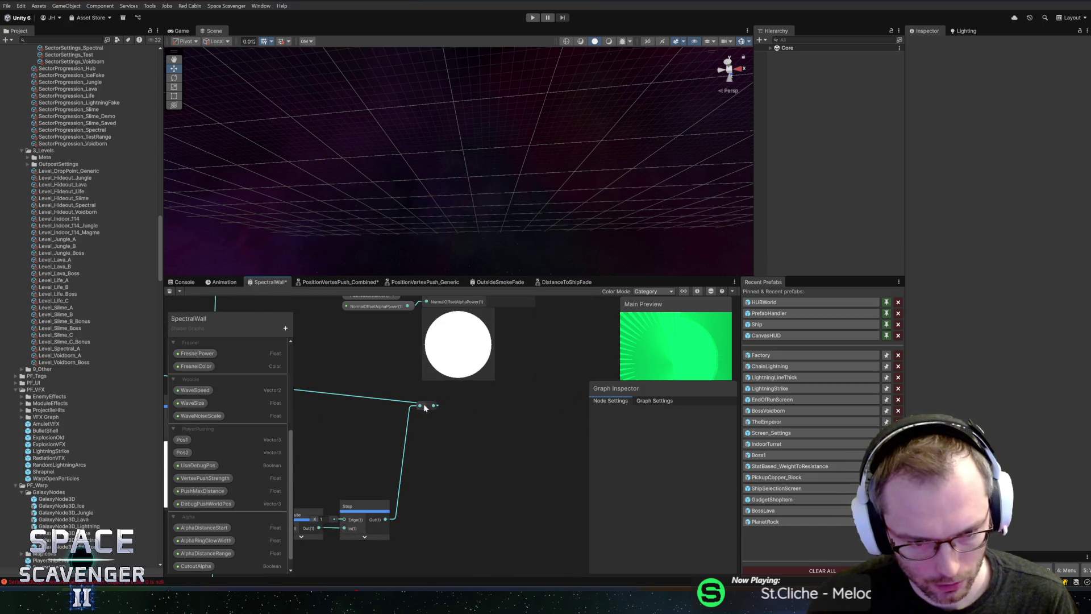
pyautogui.scroll(-3, 353, 419)
pyautogui.scroll(1, 601, 411)
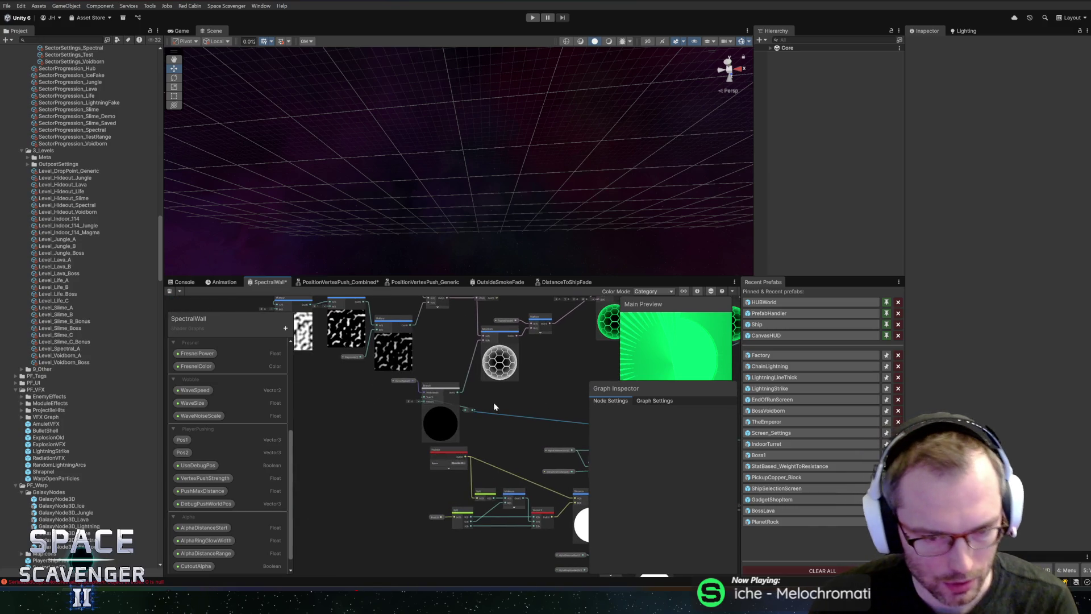
pyautogui.scroll(3, 487, 410)
pyautogui.scroll(-2, 486, 410)
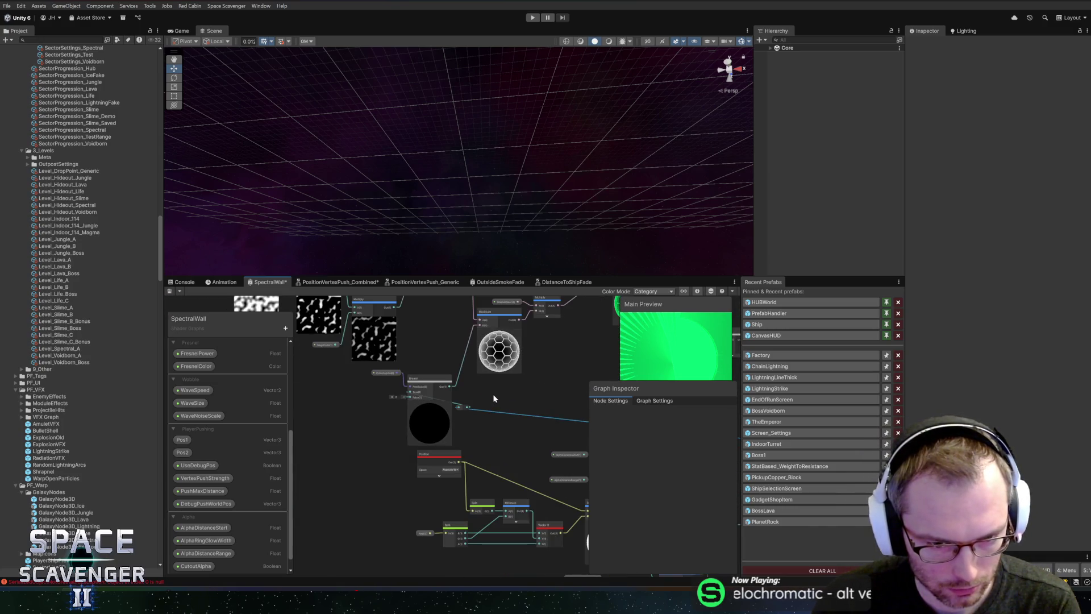
pyautogui.moveTo(466, 408)
pyautogui.mouseDown()
pyautogui.moveTo(357, 396)
pyautogui.moveTo(370, 394)
pyautogui.mouseUp()
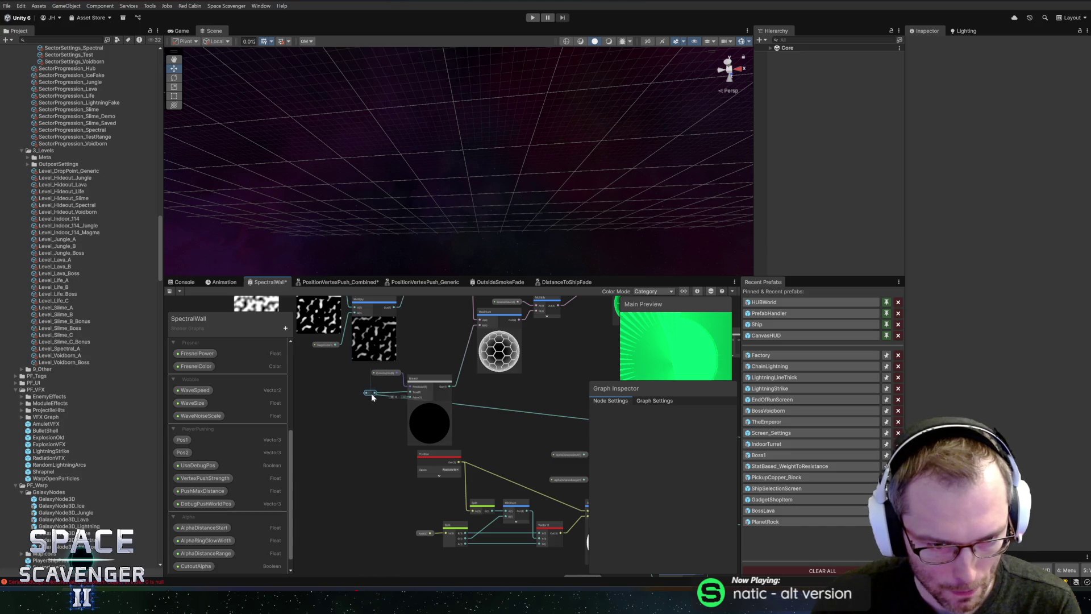
# Move the reroute point at the wire's far end, past DistanceToShipFade, lower down.
pyautogui.moveTo(538, 422)
pyautogui.mouseDown()
pyautogui.moveTo(449, 426)
pyautogui.moveTo(360, 377)
pyautogui.moveTo(324, 438)
pyautogui.moveTo(320, 418)
pyautogui.mouseUp()
pyautogui.click(476, 426)
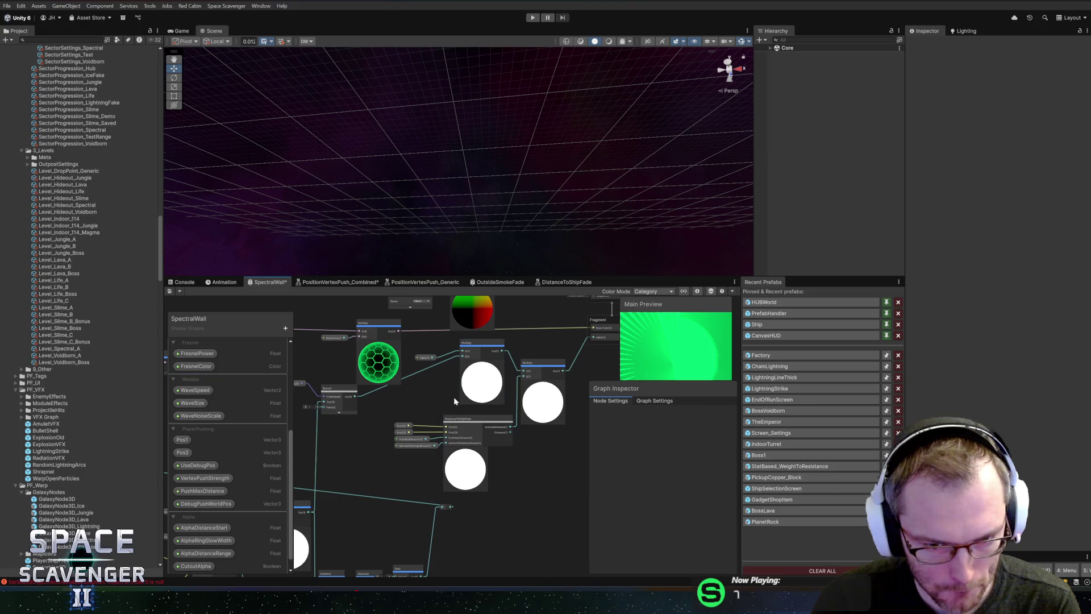
pyautogui.moveTo(476, 426); pyautogui.dragTo(430, 432)
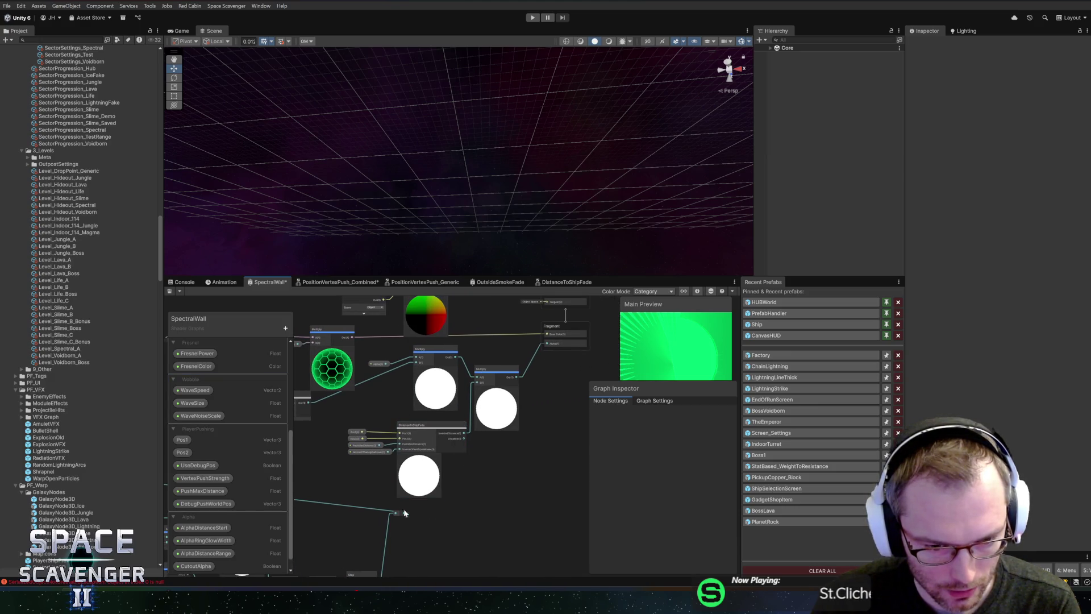
pyautogui.moveTo(378, 427)
pyautogui.mouseDown()
pyautogui.moveTo(517, 471)
pyautogui.moveTo(589, 458)
pyautogui.mouseUp()
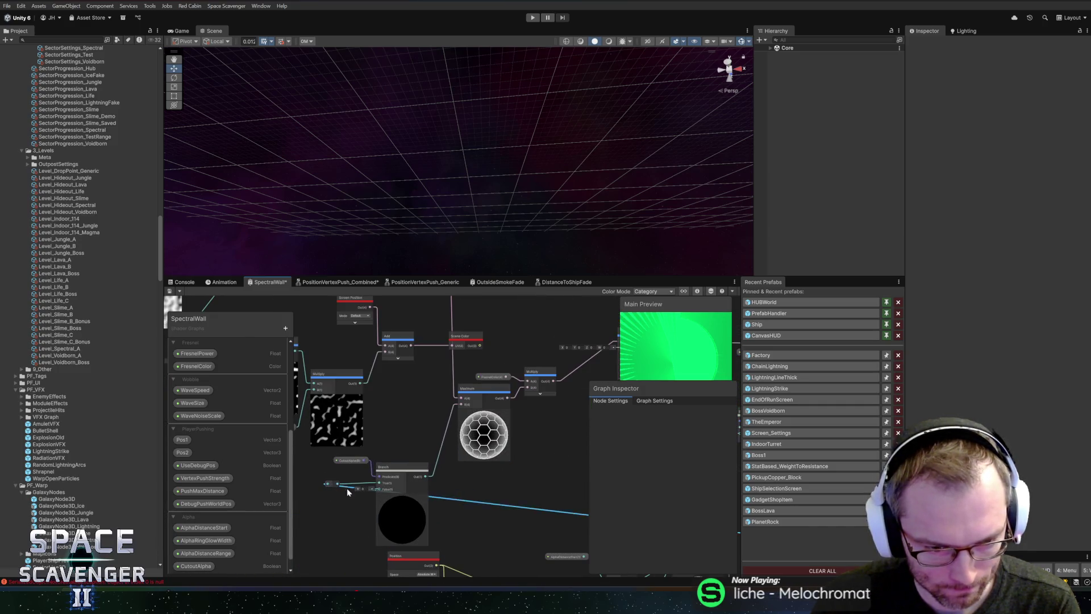
pyautogui.scroll(-4, 422, 421)
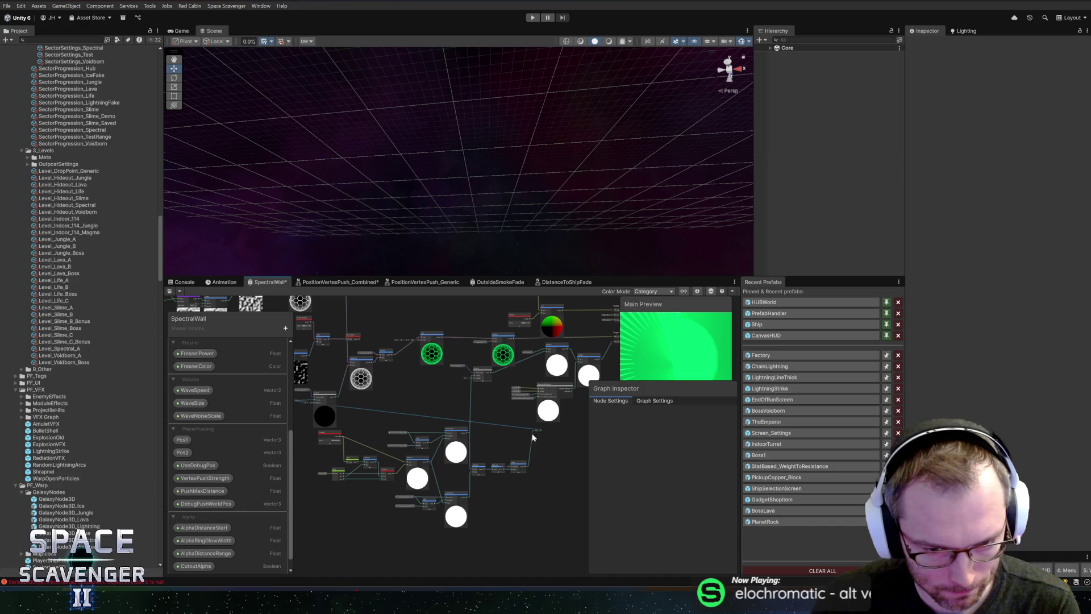
pyautogui.moveTo(537, 429)
pyautogui.mouseDown()
pyautogui.moveTo(536, 452)
pyautogui.moveTo(541, 438)
pyautogui.mouseUp()
pyautogui.rightClick(502, 433)
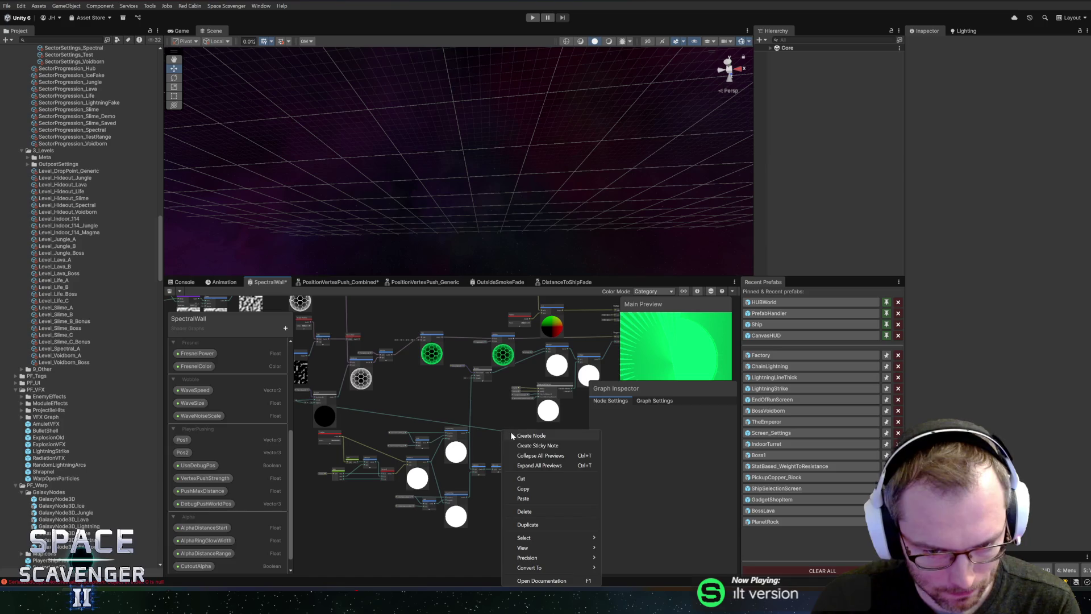
# Add a redirect point on the long wire and position it.
pyautogui.click(479, 422)
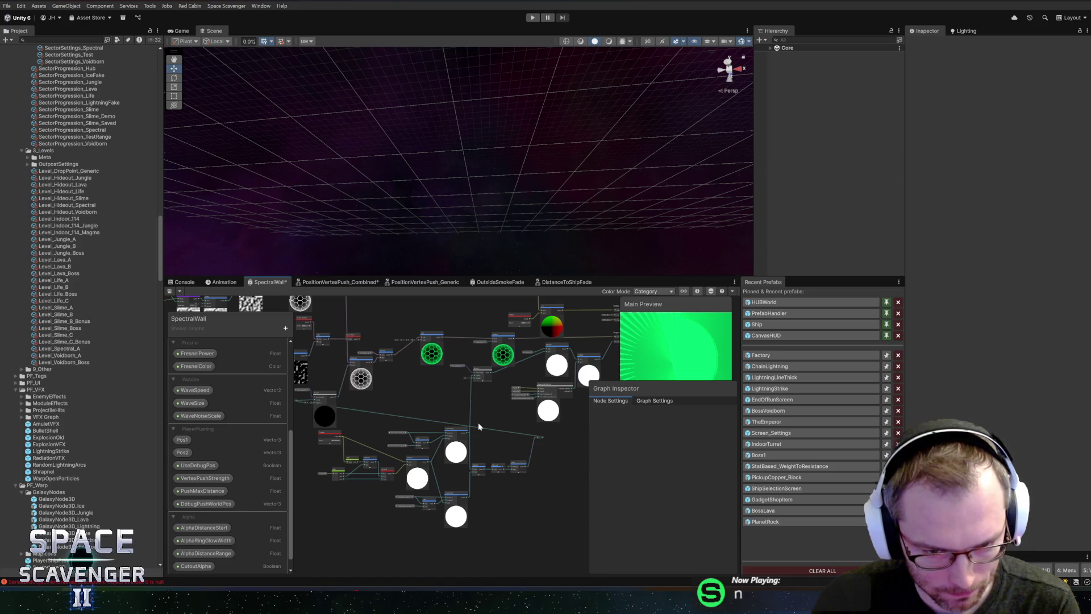
pyautogui.scroll(5, 481, 431)
pyautogui.rightClick(487, 424)
pyautogui.click(501, 437)
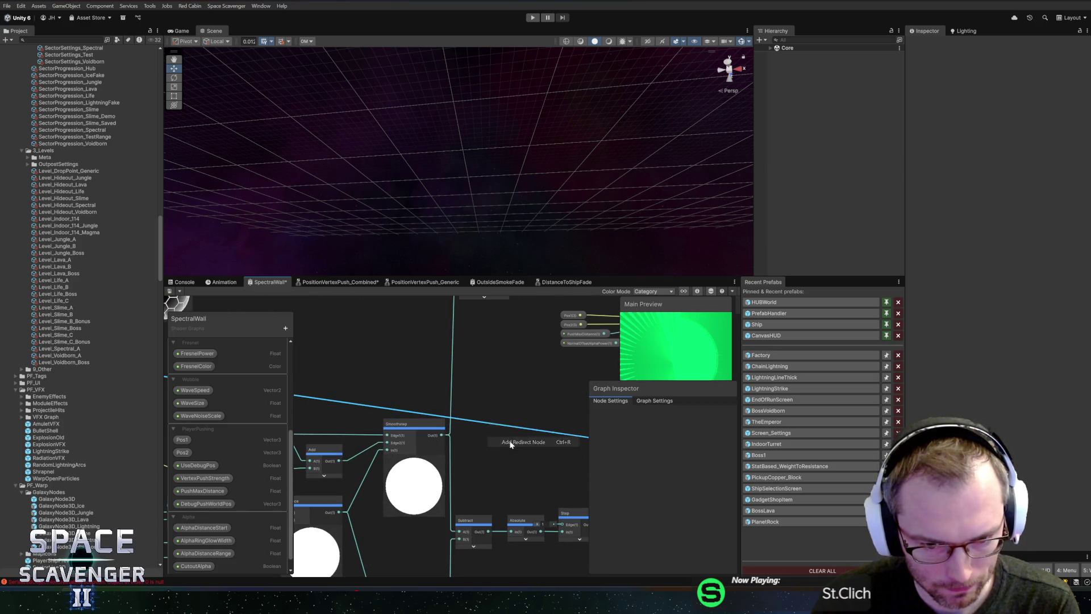
pyautogui.scroll(-5, 494, 433)
pyautogui.moveTo(563, 431)
pyautogui.mouseDown()
pyautogui.moveTo(574, 435)
pyautogui.moveTo(341, 438)
pyautogui.moveTo(301, 457)
pyautogui.moveTo(183, 453)
pyautogui.moveTo(332, 463)
pyautogui.moveTo(316, 452)
pyautogui.moveTo(319, 437)
pyautogui.mouseUp()
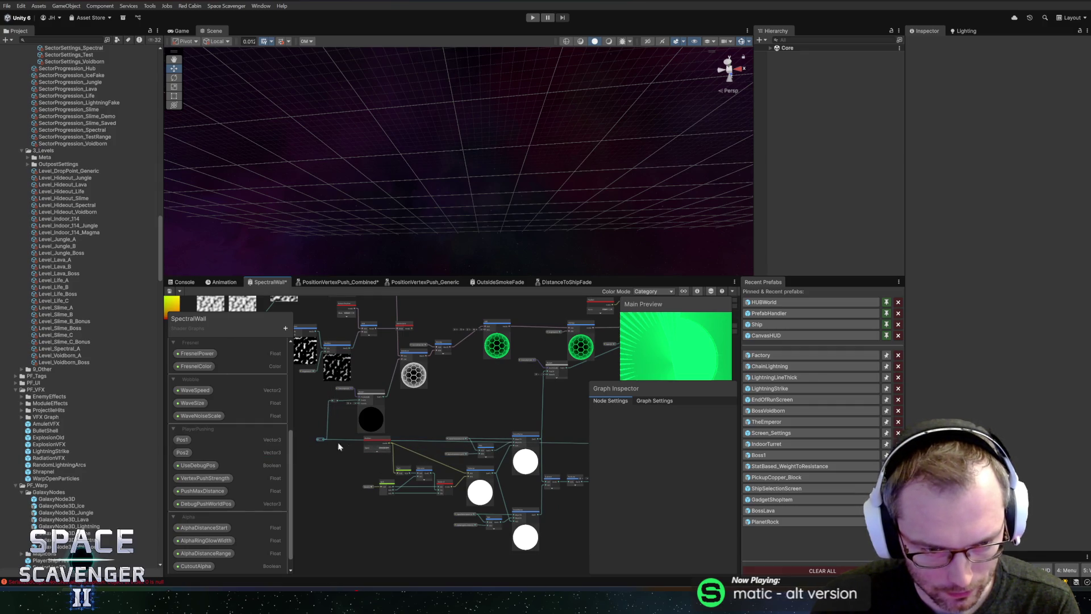
pyautogui.moveTo(470, 414); pyautogui.dragTo(353, 398)
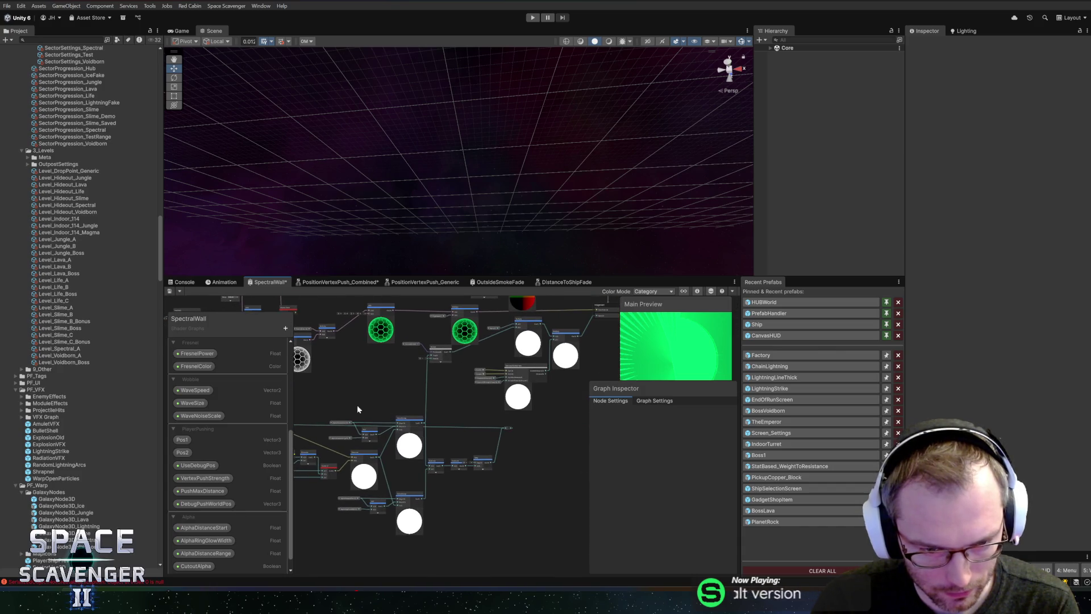
pyautogui.scroll(5, 469, 437)
pyautogui.moveTo(426, 442)
pyautogui.mouseDown()
pyautogui.moveTo(437, 486)
pyautogui.moveTo(475, 507)
pyautogui.moveTo(437, 428)
pyautogui.moveTo(398, 421)
pyautogui.mouseUp()
pyautogui.scroll(-5, 437, 428)
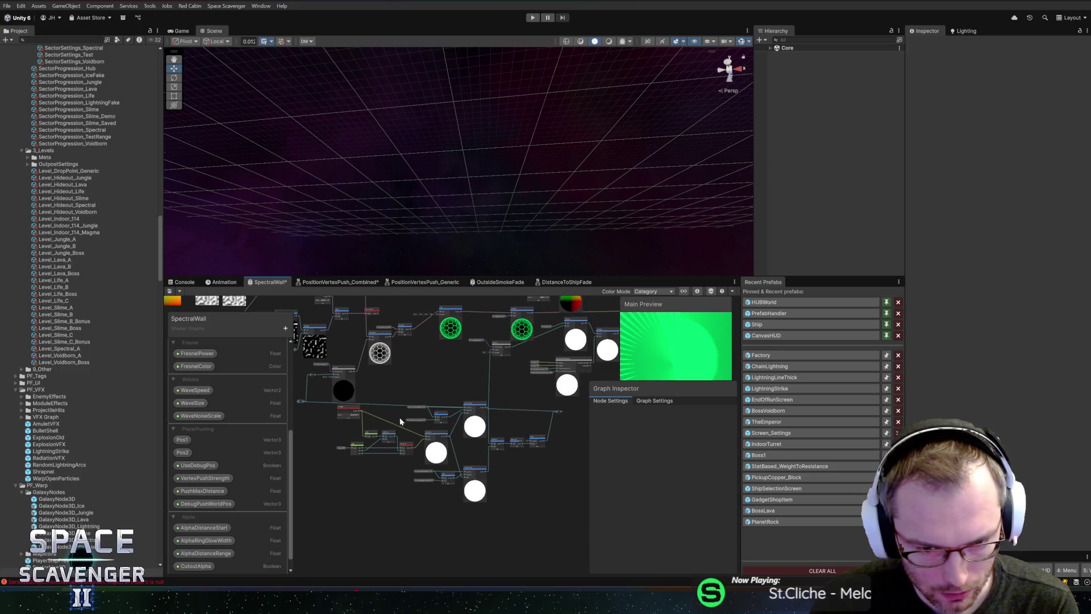
# Try moving a block of lower-graph nodes left, then undo the move.
pyautogui.moveTo(330, 406); pyautogui.dragTo(538, 531)
pyautogui.moveTo(430, 499); pyautogui.dragTo(267, 454)
pyautogui.hotkey('ctrl', 'z')
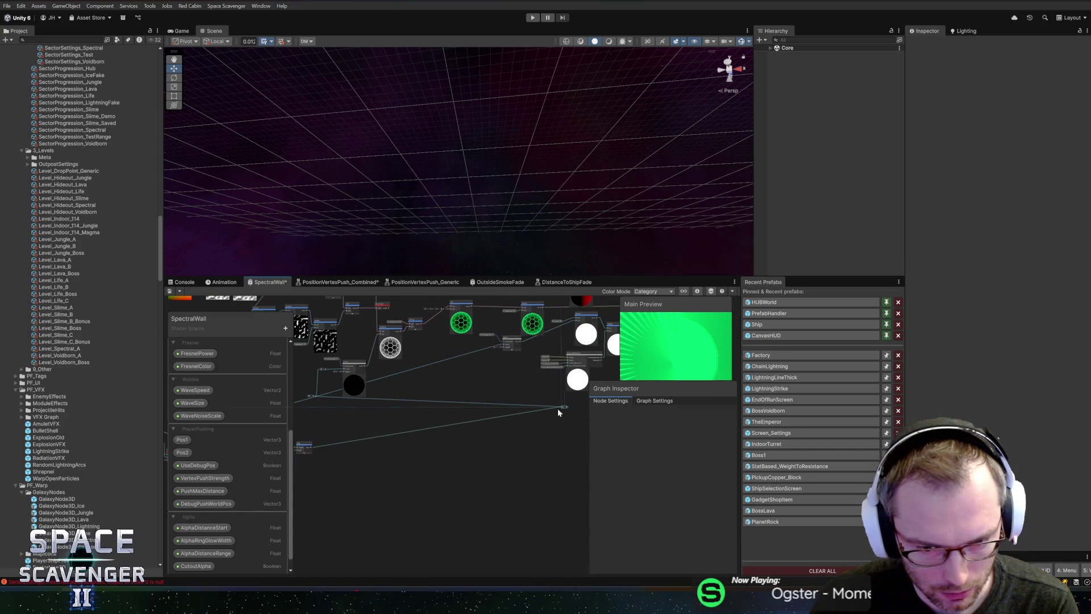
pyautogui.scroll(3, 336, 425)
pyautogui.moveTo(336, 426)
pyautogui.mouseDown()
pyautogui.moveTo(443, 445)
pyautogui.moveTo(486, 408)
pyautogui.moveTo(462, 473)
pyautogui.mouseUp()
pyautogui.scroll(2, 427, 437)
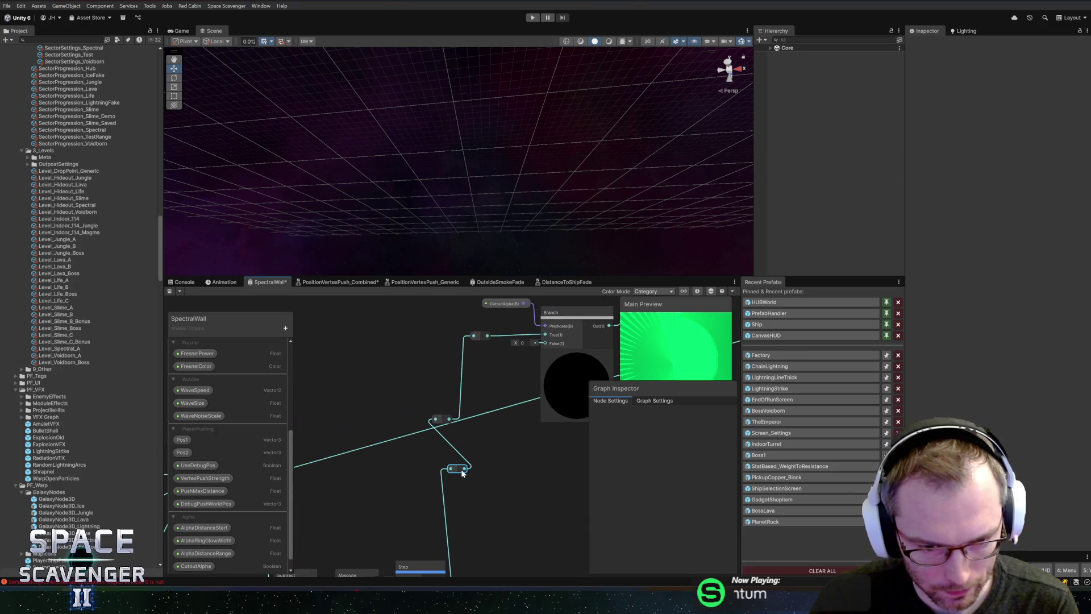
# Connect the lower wire to the top reroute, lower the other reroute, and save the graph.
pyautogui.press('space')
pyautogui.click(474, 510)
pyautogui.moveTo(474, 510)
pyautogui.mouseDown()
pyautogui.moveTo(455, 420)
pyautogui.moveTo(485, 335)
pyautogui.mouseUp()
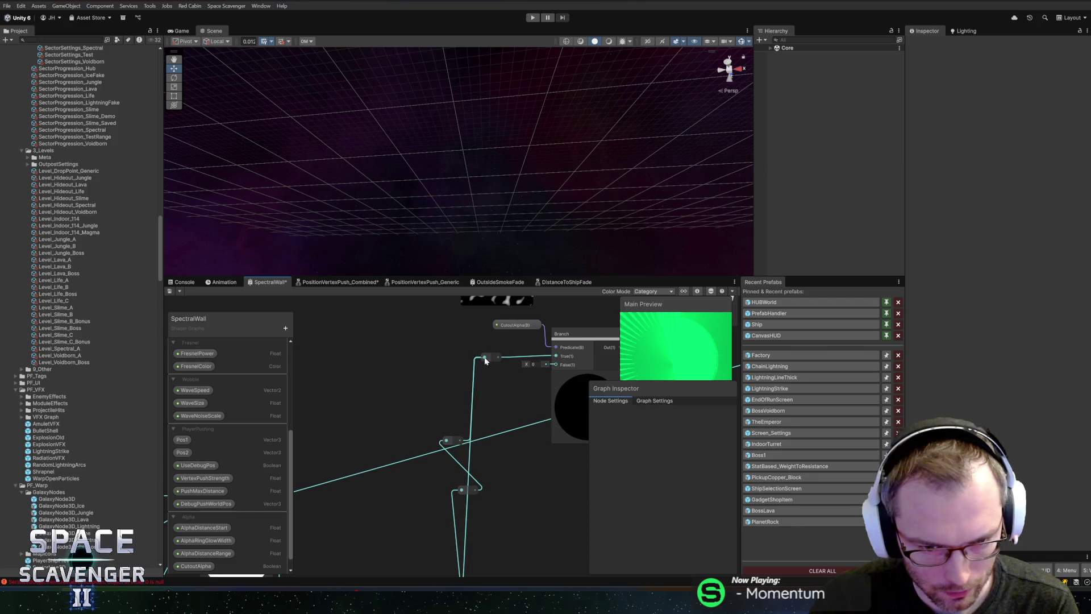
pyautogui.moveTo(447, 443)
pyautogui.mouseDown()
pyautogui.moveTo(465, 489)
pyautogui.moveTo(449, 492)
pyautogui.mouseUp()
pyautogui.scroll(-5, 469, 463)
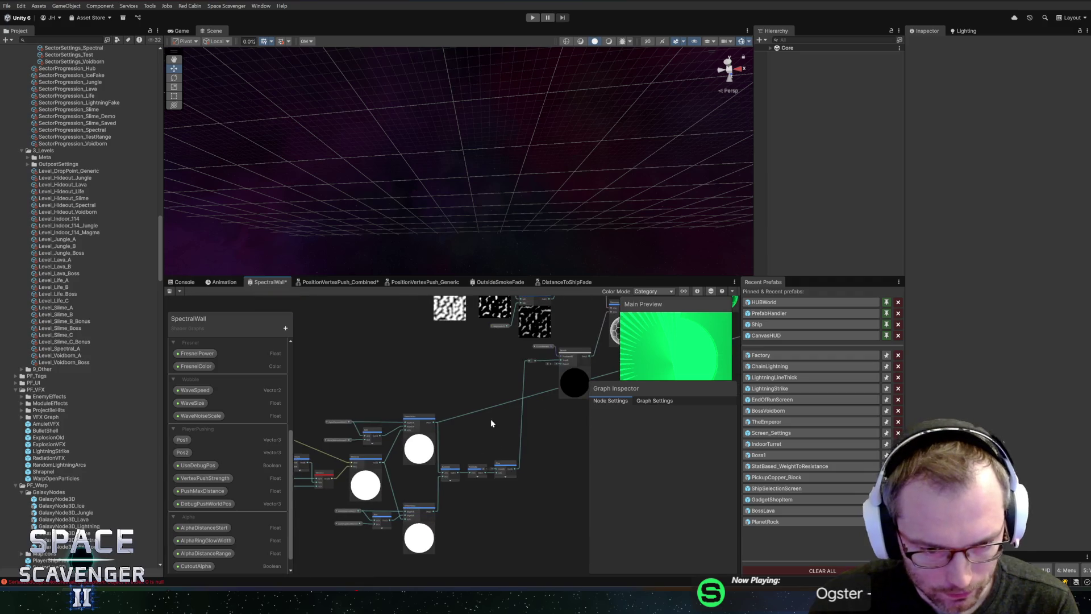
pyautogui.moveTo(498, 422); pyautogui.dragTo(353, 444)
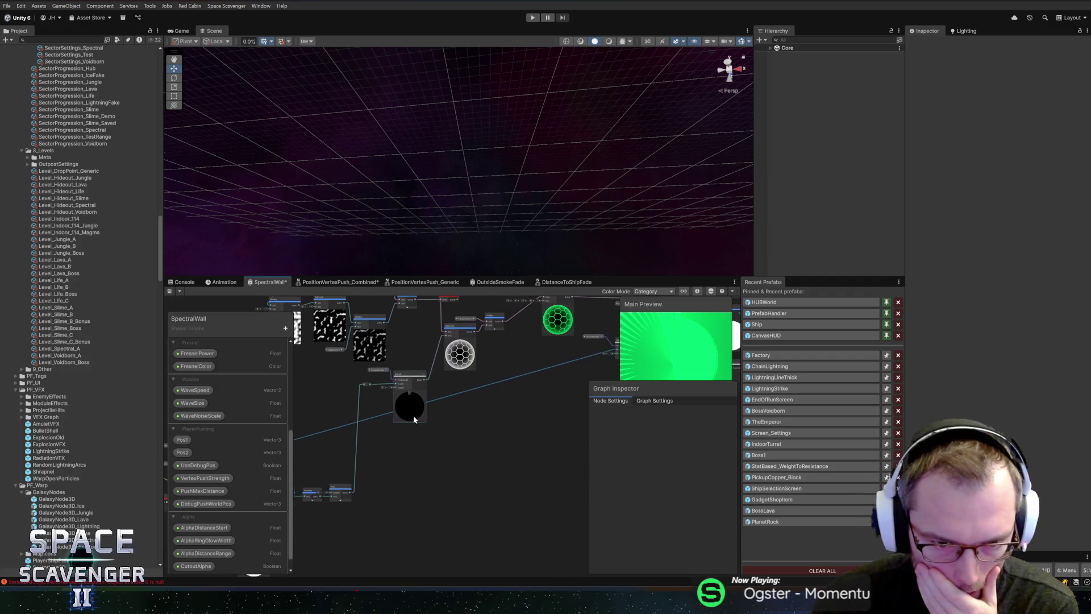
pyautogui.scroll(5, 405, 412)
pyautogui.scroll(3, 416, 390)
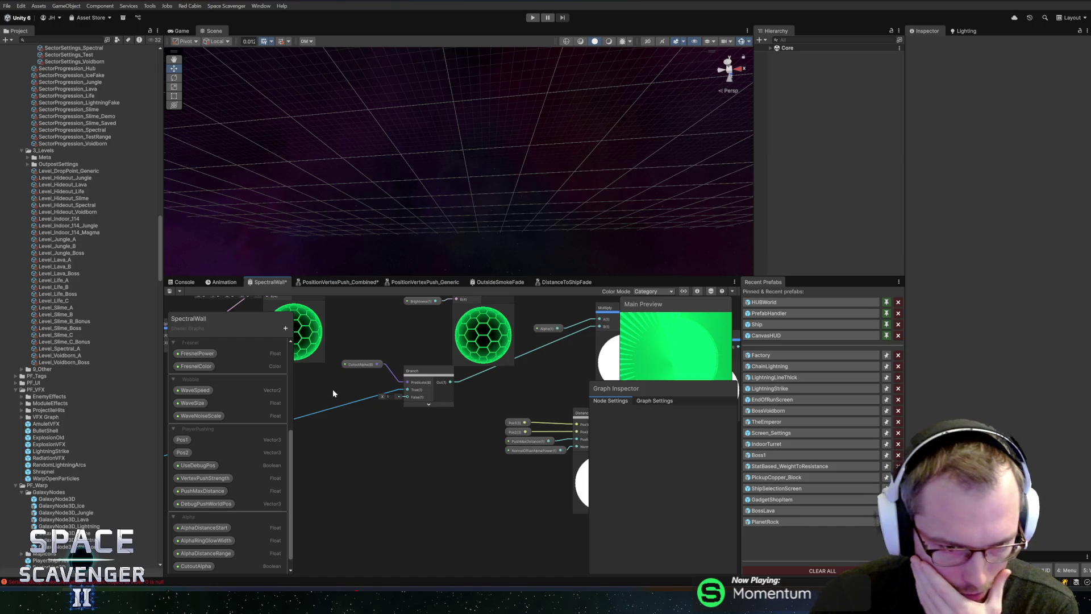
pyautogui.click(169, 291)
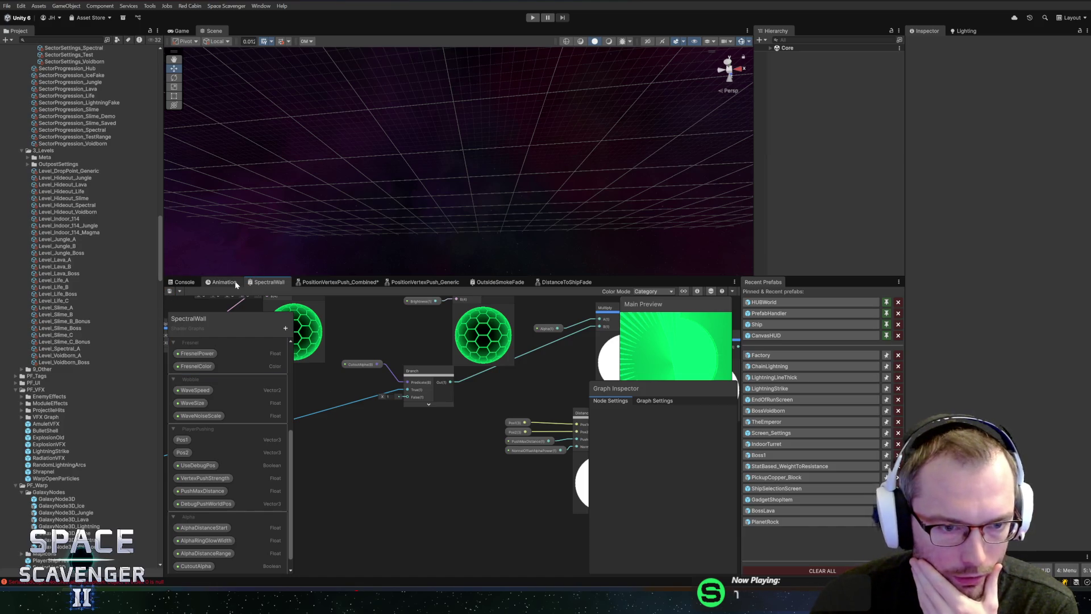
# Clear the Console, enter Play mode, and enlarge the Game view.
pyautogui.click(187, 282)
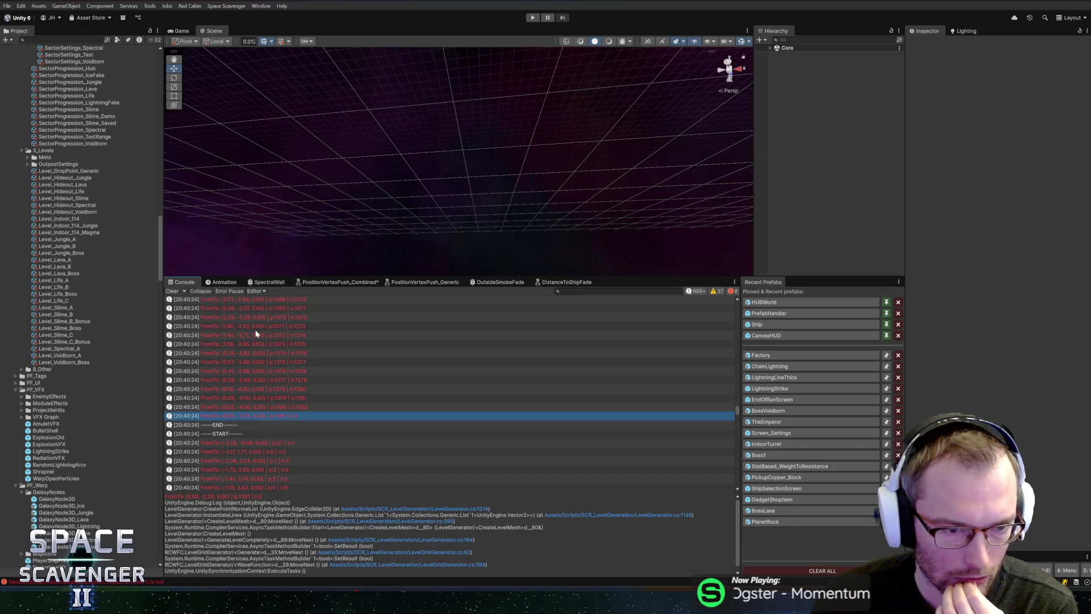
pyautogui.click(172, 291)
pyautogui.click(533, 17)
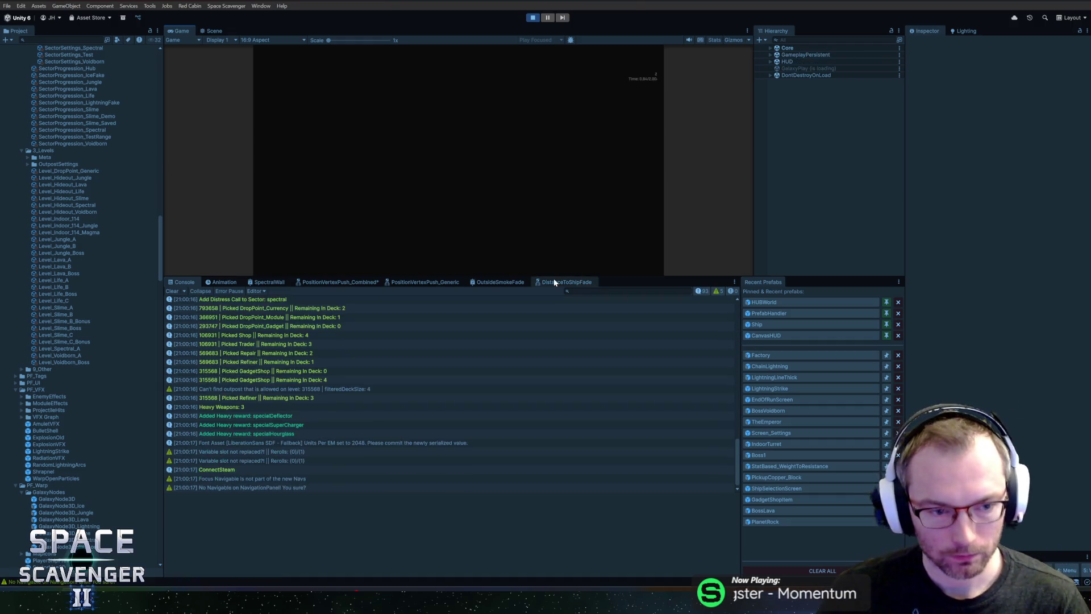
pyautogui.moveTo(641, 276)
pyautogui.mouseDown()
pyautogui.moveTo(638, 358)
pyautogui.moveTo(658, 316)
pyautogui.moveTo(654, 341)
pyautogui.mouseUp()
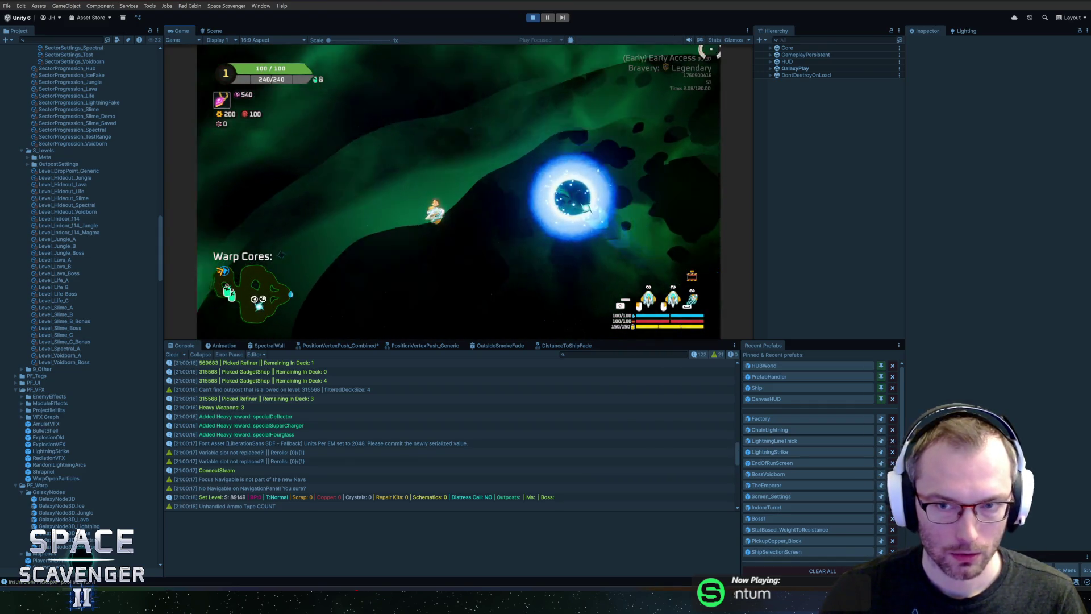
# Filter the Hierarchy by '3d', select a LevelWall3D(Clone), and raise PlayerPushing to 0.736.
pyautogui.click(813, 40)
pyautogui.write('3d')
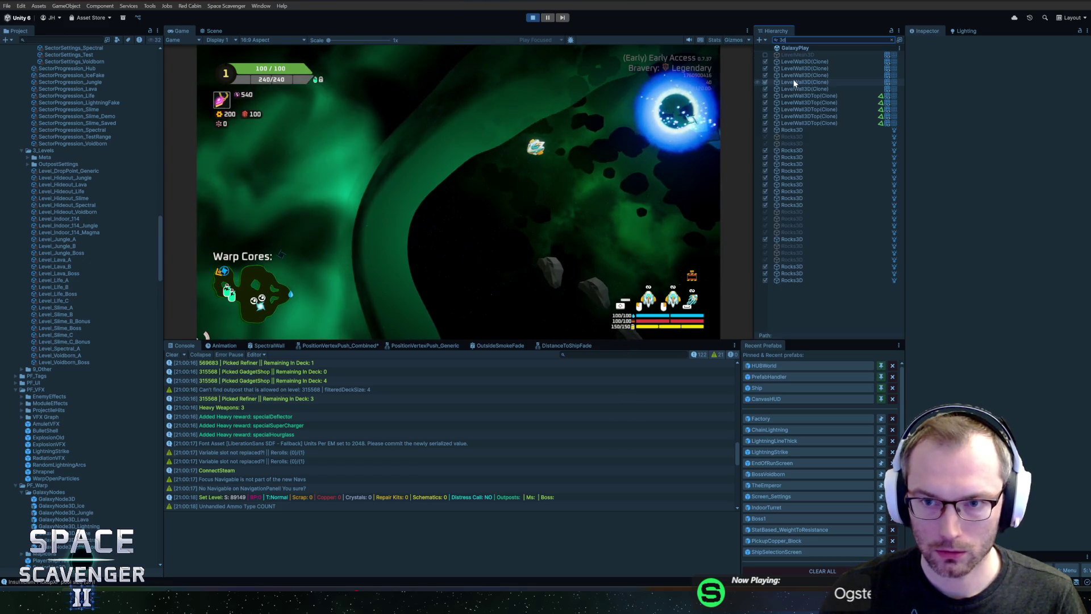
pyautogui.click(812, 61)
pyautogui.press('Escape')
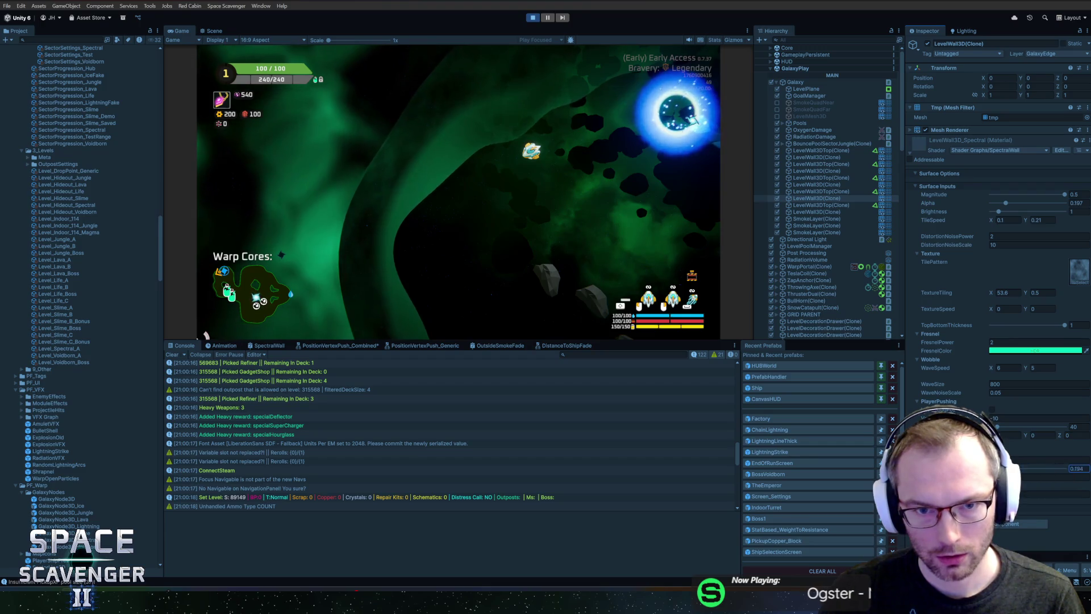
pyautogui.moveTo(1008, 468); pyautogui.dragTo(1045, 468)
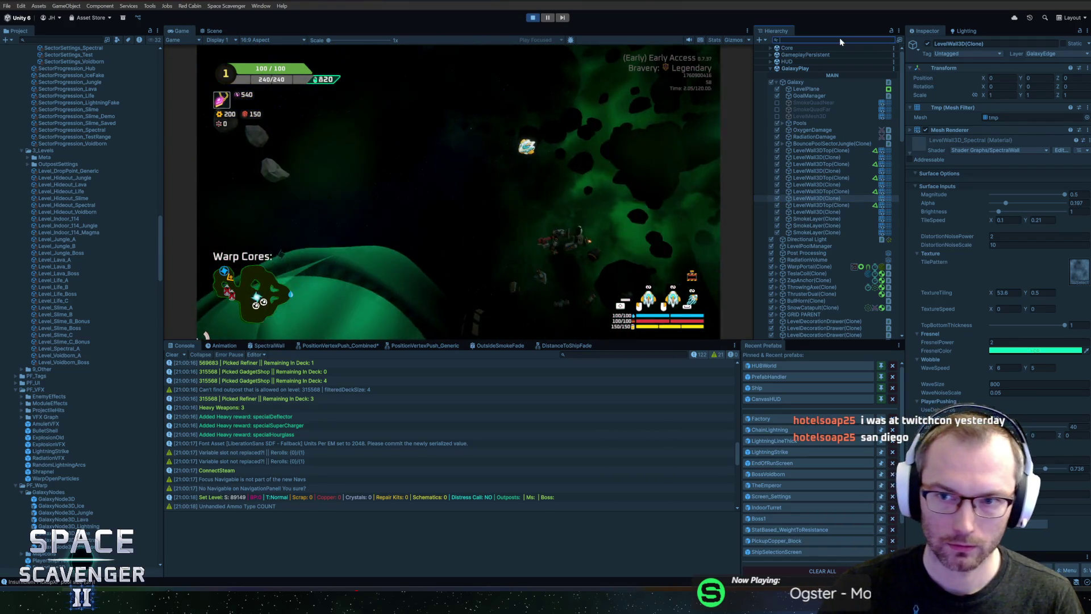
# Start a new name filter in the Hierarchy search field.
pyautogui.click(840, 40)
# Select all five LevelEdgeCollider(Clone) objects, view the Scene, and return to the SpectralWall graph.
pyautogui.write('e')
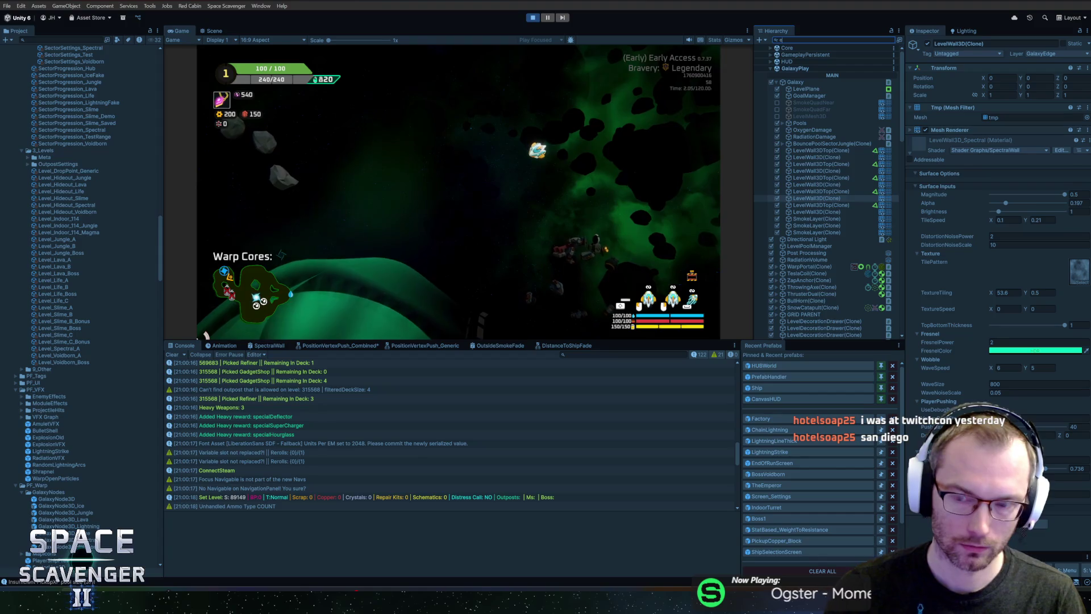
pyautogui.click(819, 54)
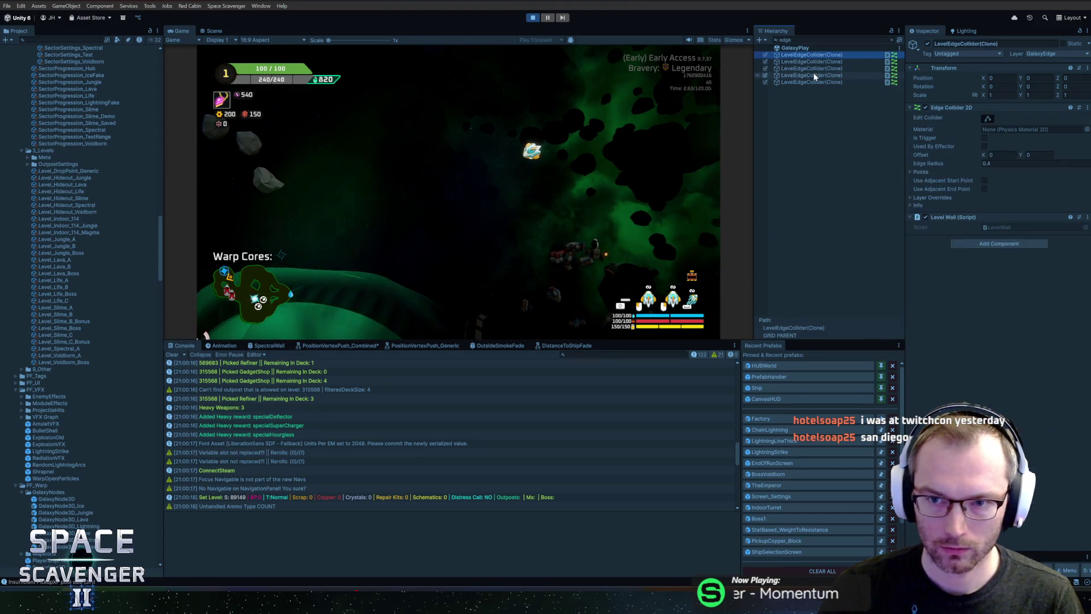
pyautogui.keyDown('shift'); pyautogui.click(840, 82); pyautogui.keyUp('shift')
pyautogui.click(933, 110)
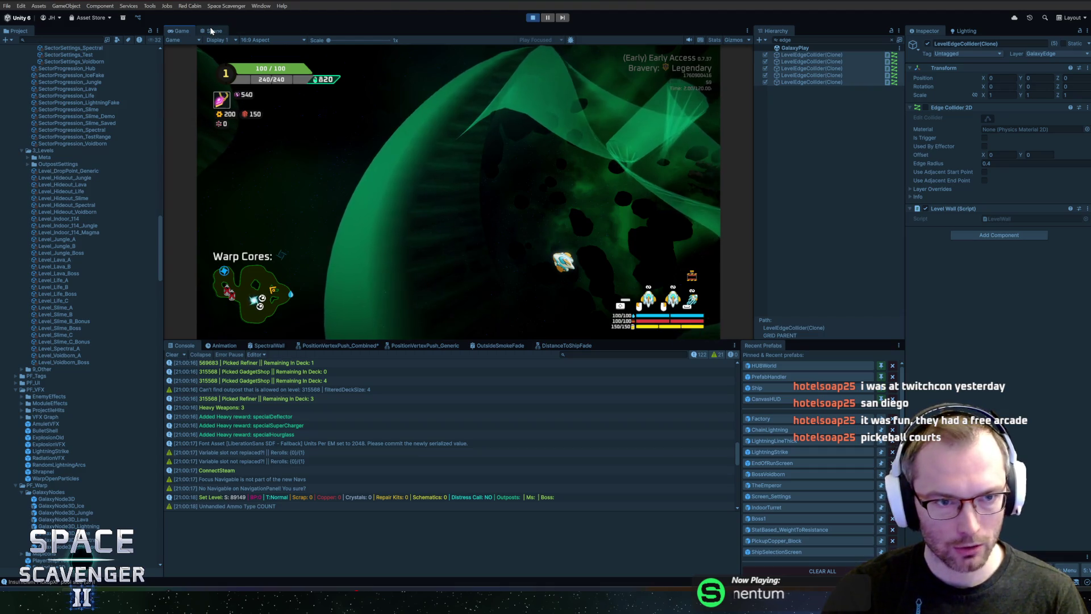
pyautogui.click(212, 31)
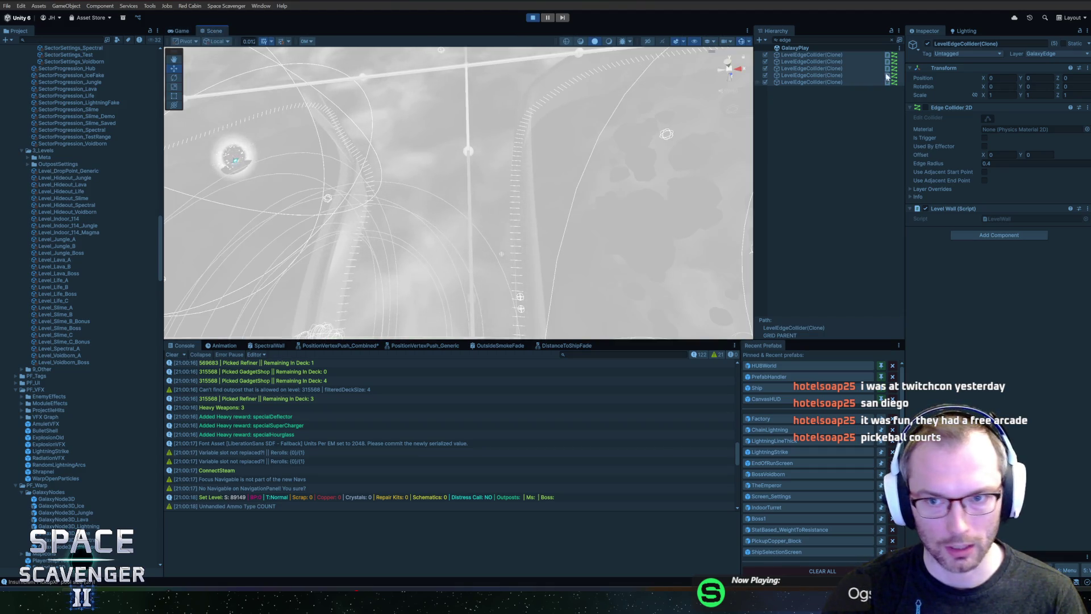
pyautogui.click(892, 40)
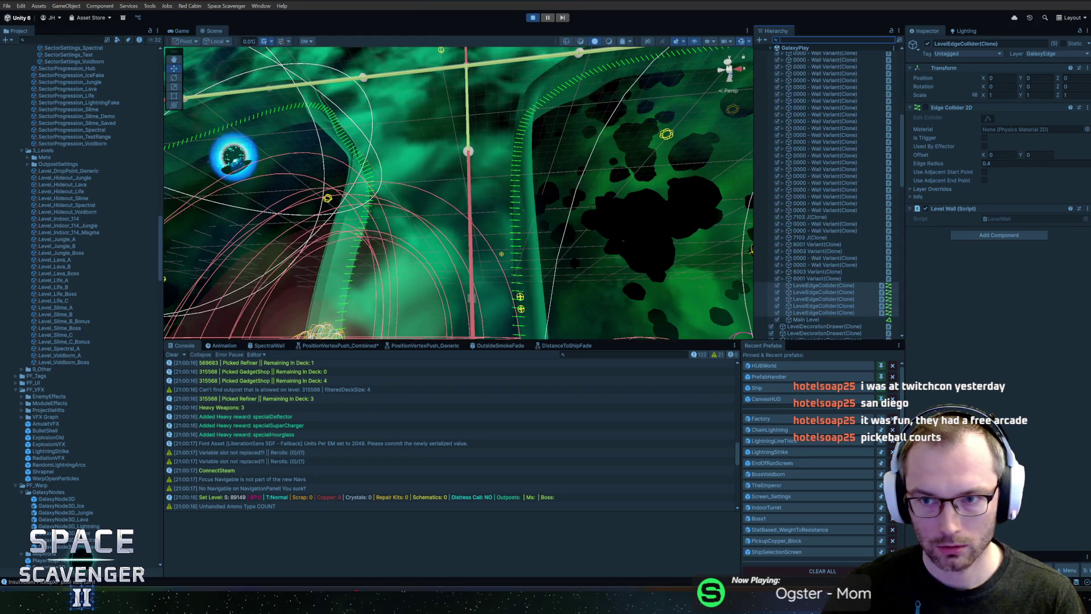
pyautogui.click(266, 345)
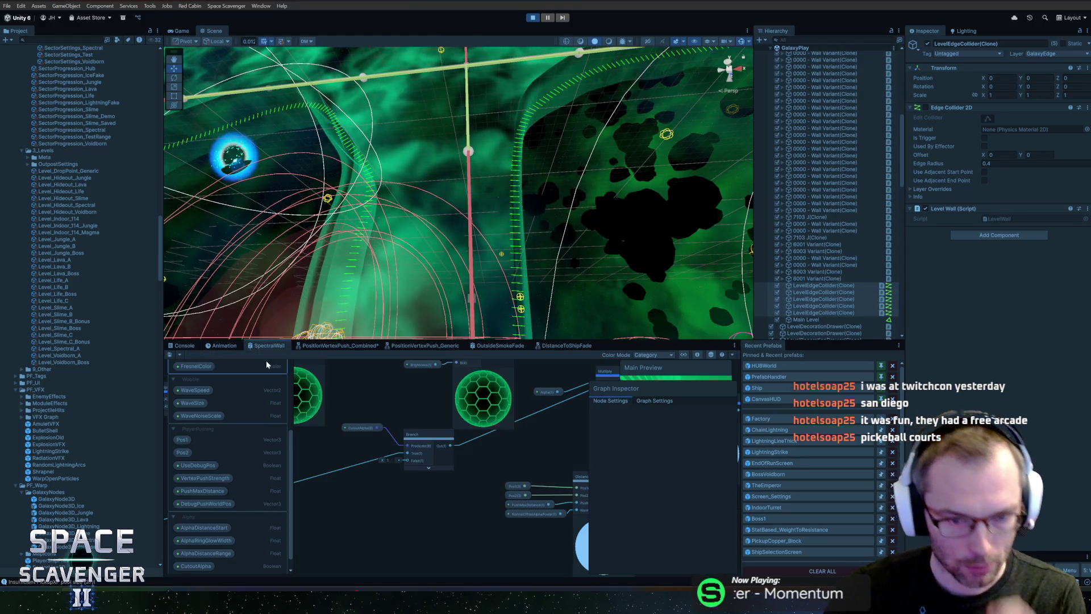
# Drill into PositionVertexPush_Combined and then the PositionVertexPush_Generic subgraph.
pyautogui.moveTo(409, 406)
pyautogui.mouseDown()
pyautogui.moveTo(415, 455)
pyautogui.moveTo(469, 442)
pyautogui.moveTo(427, 464)
pyautogui.moveTo(454, 520)
pyautogui.moveTo(459, 510)
pyautogui.moveTo(417, 531)
pyautogui.moveTo(360, 458)
pyautogui.mouseUp()
pyautogui.doubleClick(361, 458)
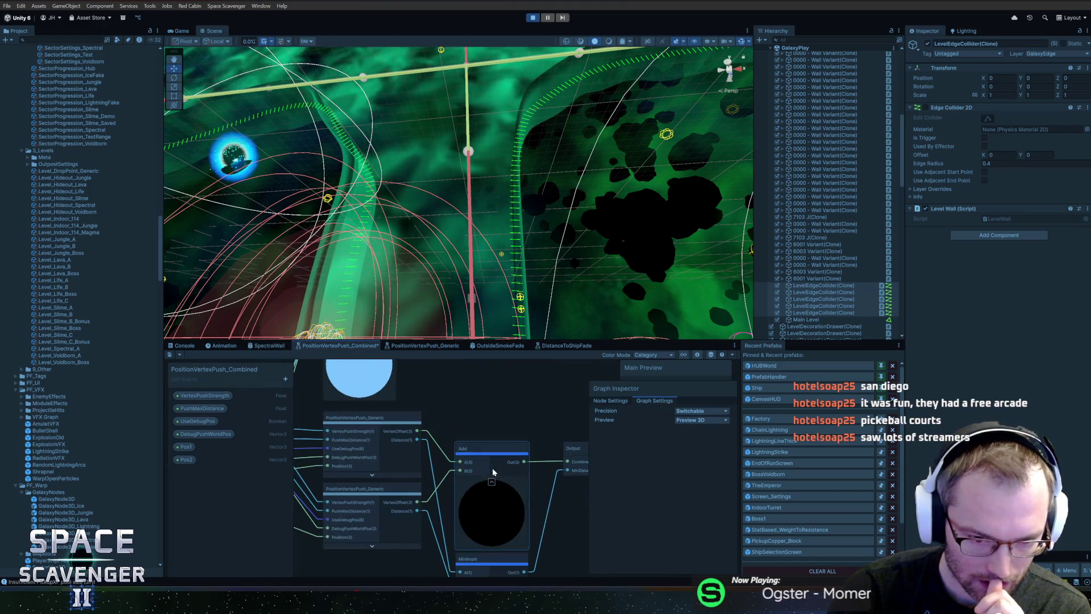
pyautogui.scroll(2, 474, 421)
pyautogui.doubleClick(365, 429)
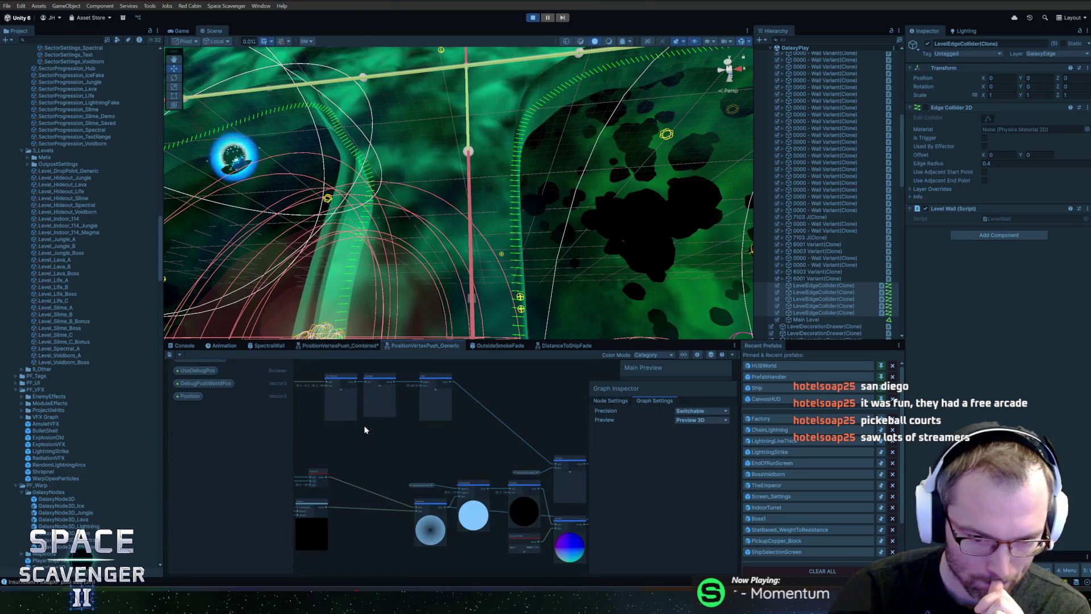
pyautogui.scroll(3, 382, 440)
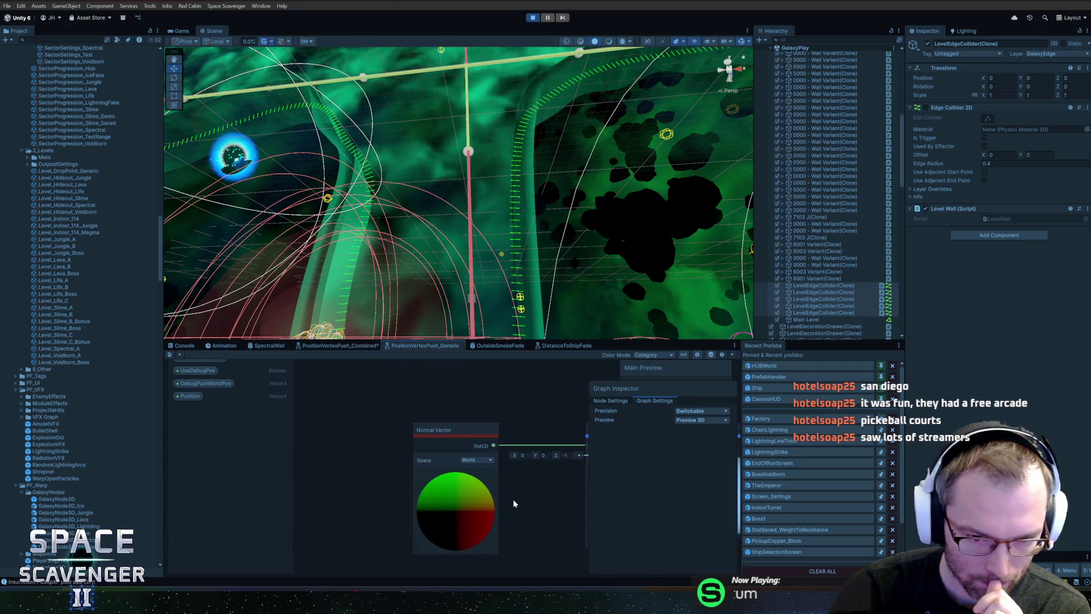
# Reconnect the Normal Vector into the Dot Product and save the subgraph.
pyautogui.moveTo(431, 486); pyautogui.dragTo(384, 446)
pyautogui.moveTo(438, 421); pyautogui.dragTo(439, 422)
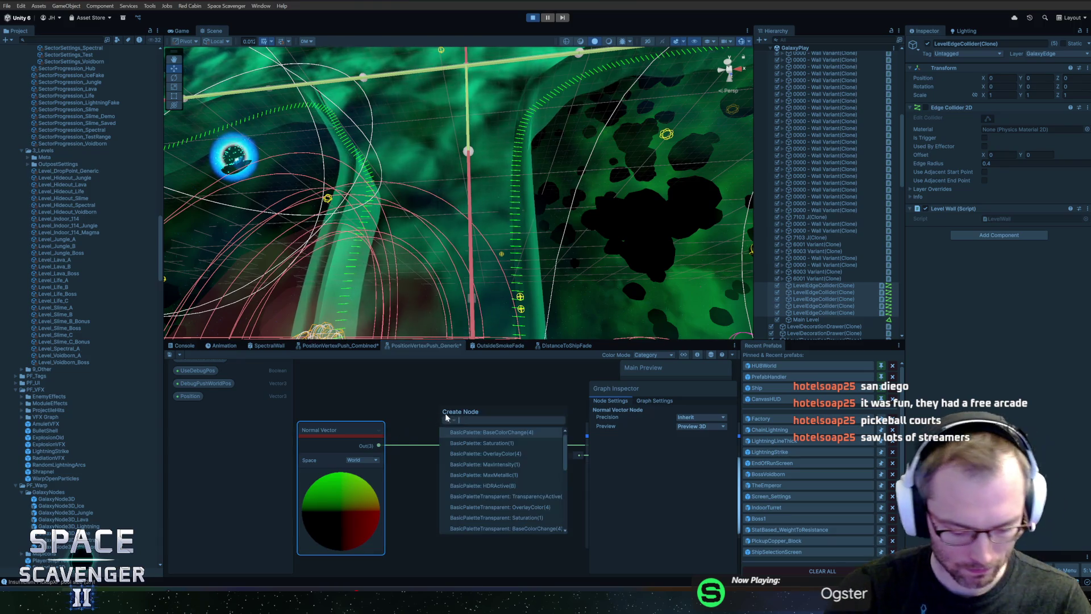
pyautogui.press('Escape')
pyautogui.press('a')
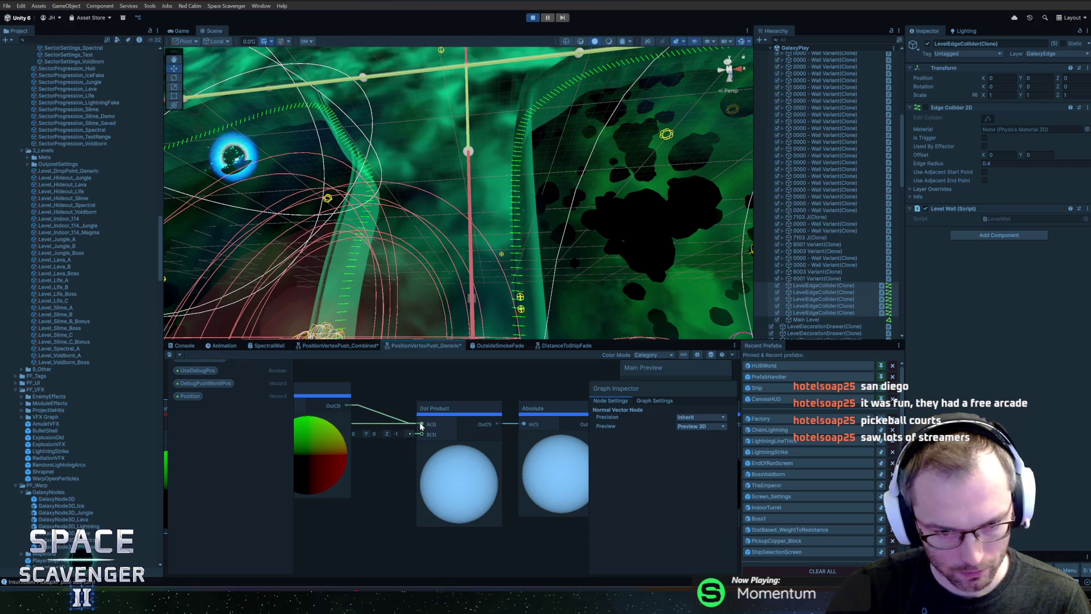
pyautogui.hotkey('ctrl', 's')
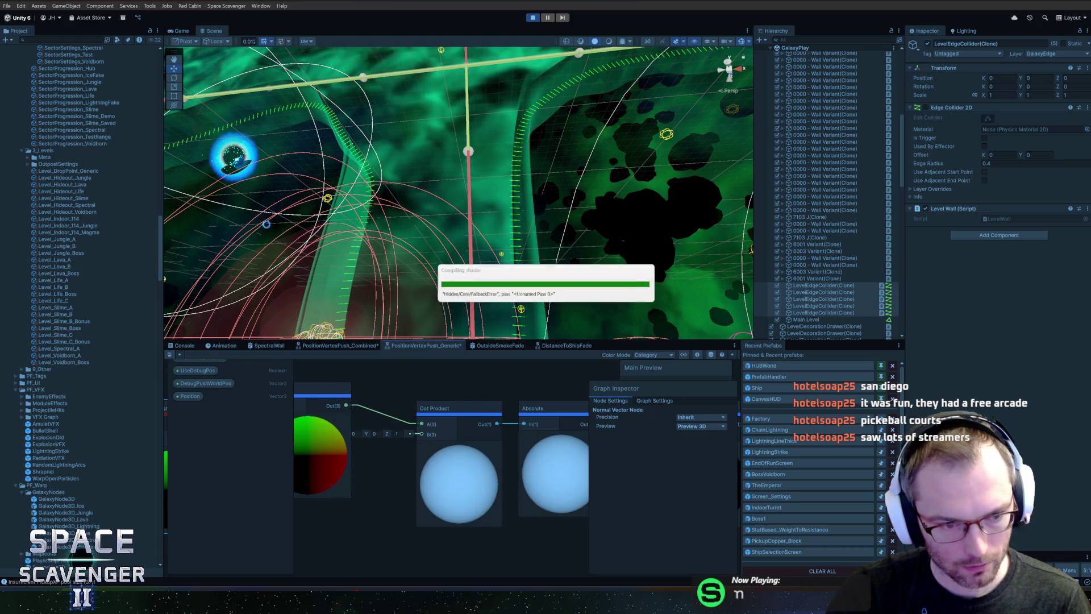
# Fly the ship across the cave, then centre the subgraph on the Step node.
pyautogui.click(181, 31)
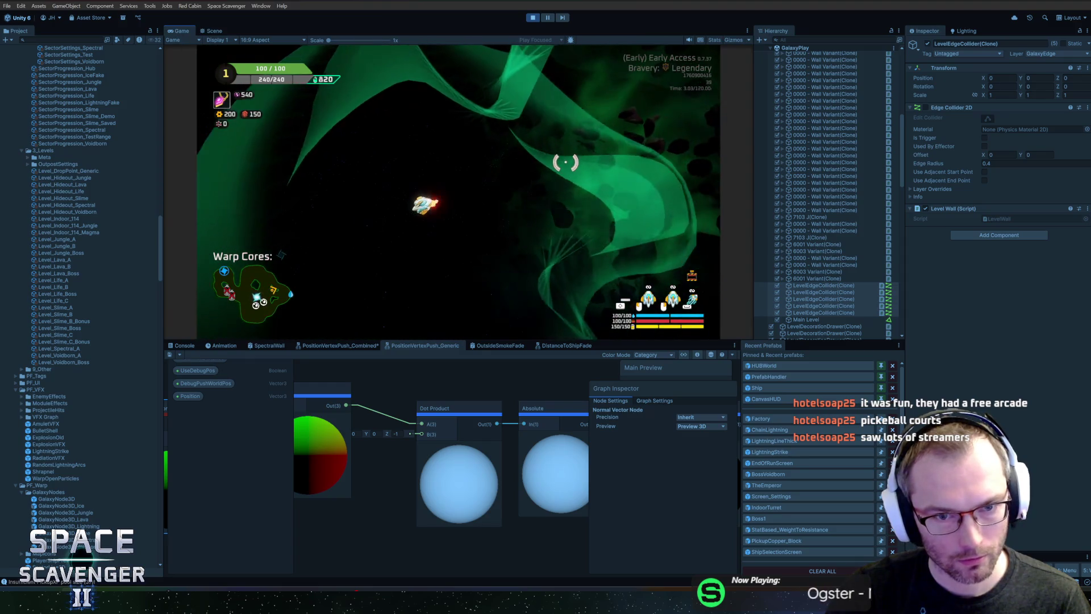
pyautogui.press('w')
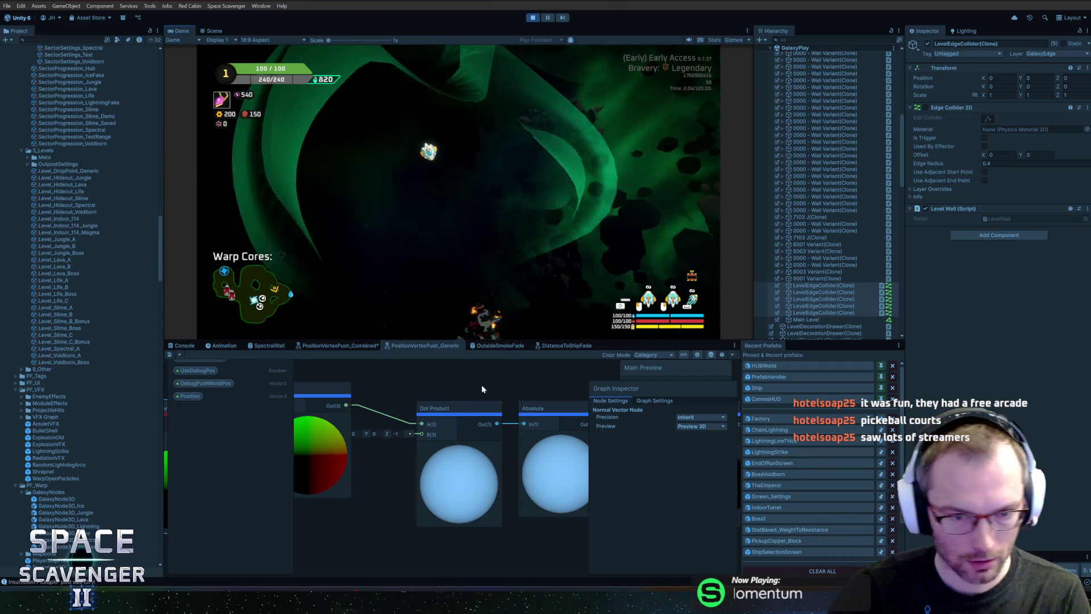
pyautogui.scroll(-3, 461, 390)
pyautogui.click(568, 400)
pyautogui.press('f')
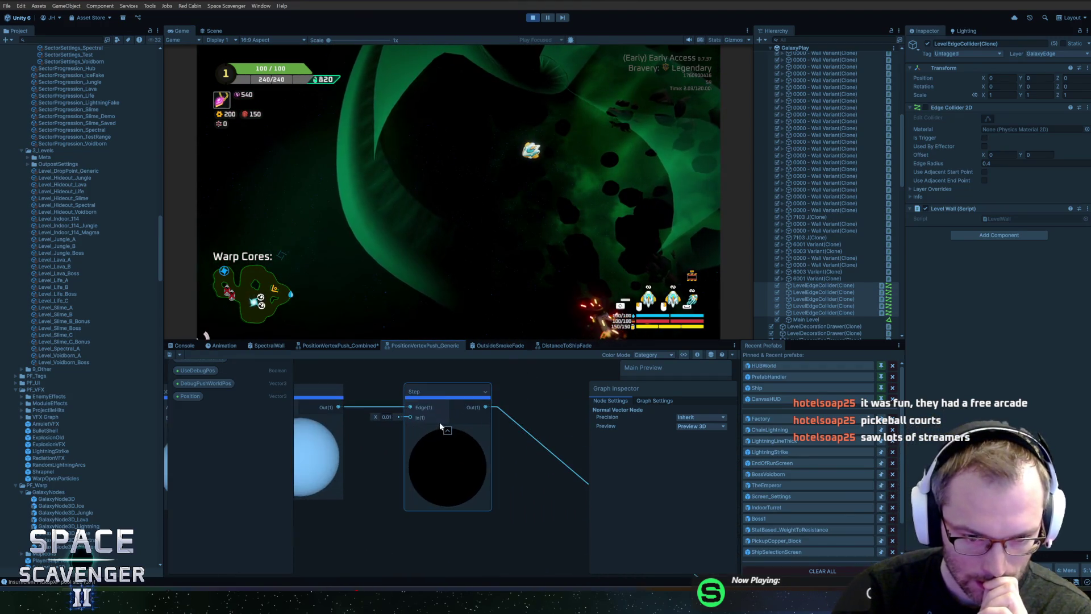
pyautogui.scroll(-5, 398, 423)
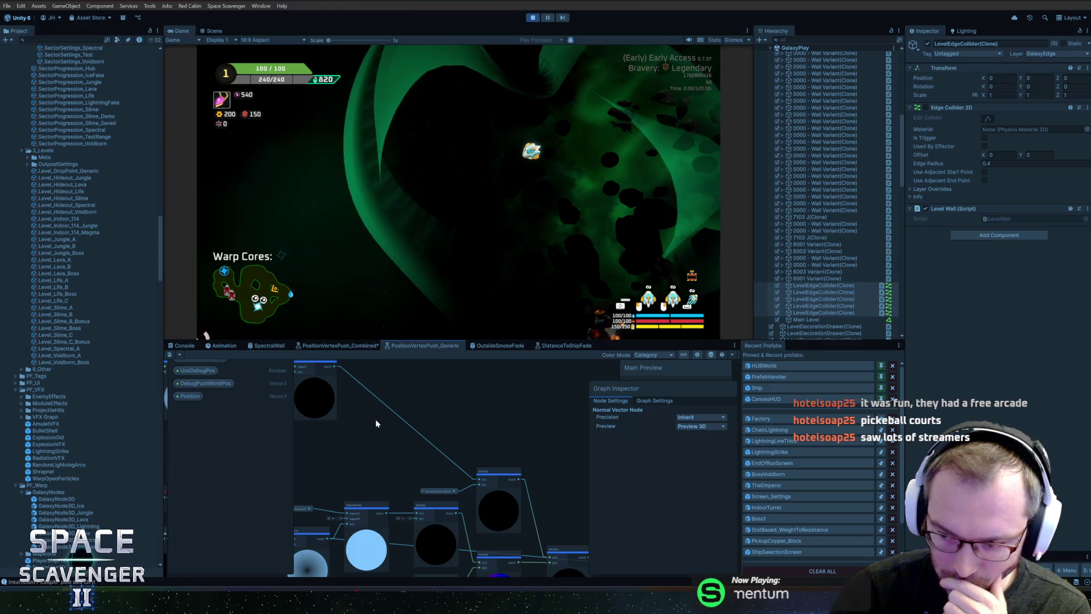
# Move the Normal Vector node up and to the right.
pyautogui.moveTo(376, 423)
pyautogui.mouseDown()
pyautogui.moveTo(323, 417)
pyautogui.moveTo(326, 392)
pyautogui.mouseUp()
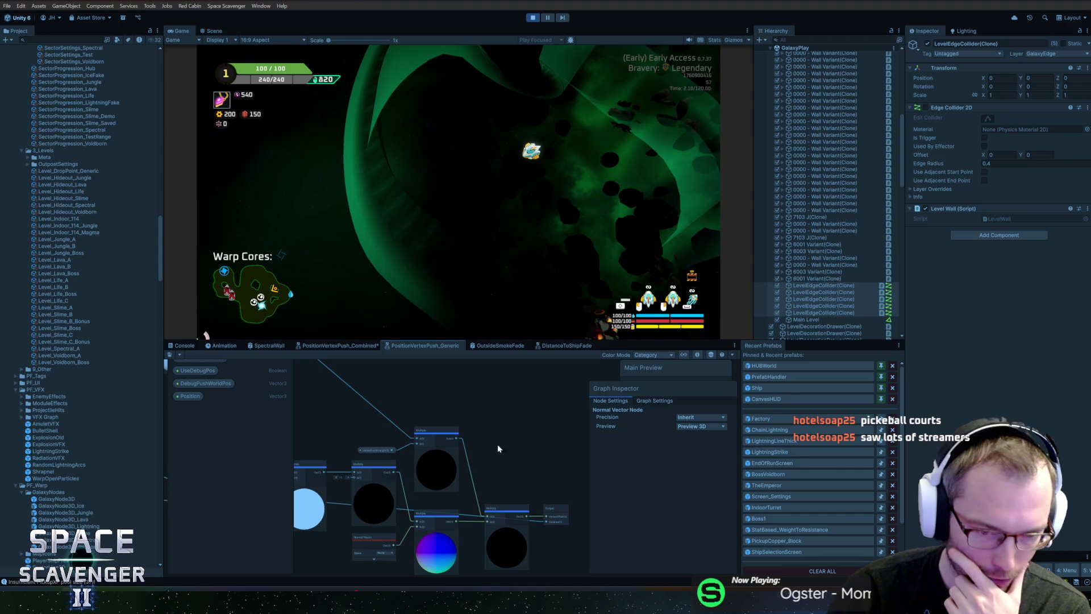
pyautogui.scroll(5, 389, 437)
pyautogui.scroll(-5, 394, 435)
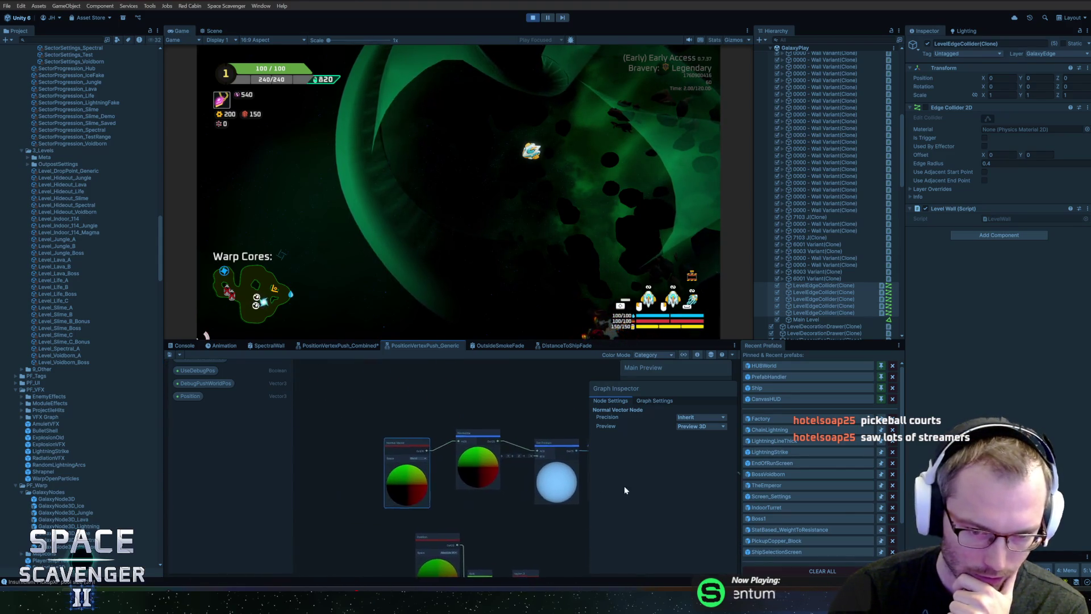
pyautogui.scroll(3, 379, 431)
pyautogui.moveTo(353, 443); pyautogui.dragTo(363, 435)
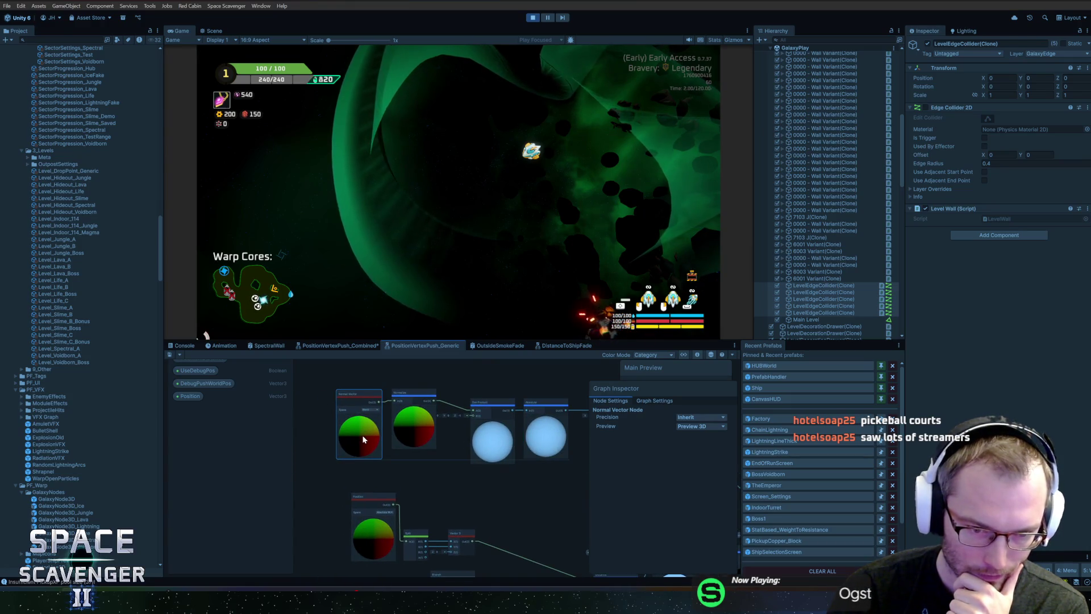
pyautogui.moveTo(325, 386)
pyautogui.mouseDown()
pyautogui.moveTo(419, 443)
pyautogui.moveTo(406, 450)
pyautogui.mouseUp()
pyautogui.scroll(-2, 449, 448)
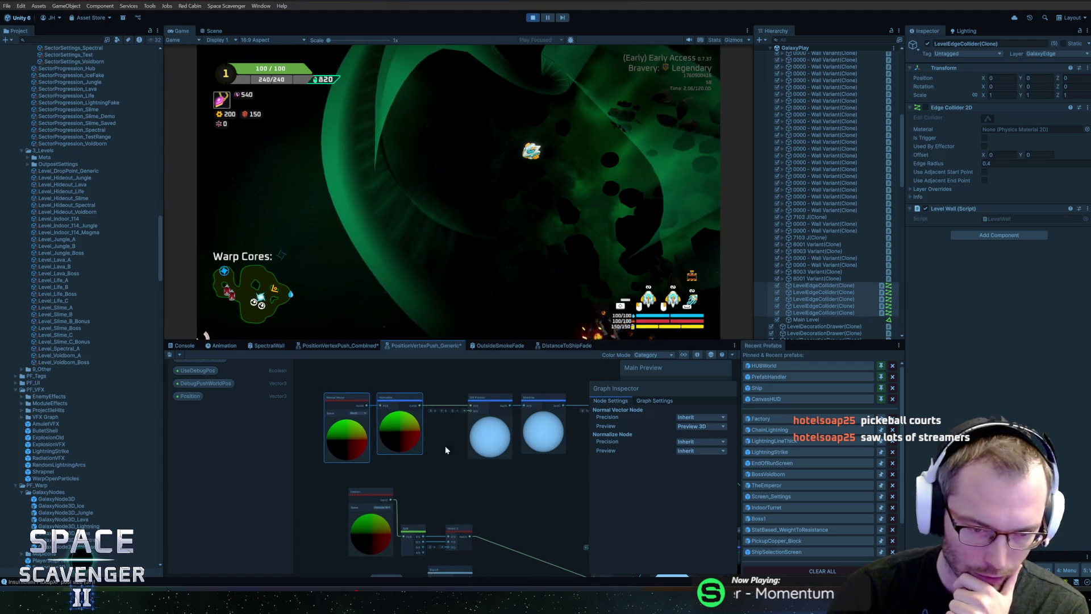
# Box-select the top row of nodes and move them right and down.
pyautogui.scroll(-2, 336, 401)
pyautogui.moveTo(312, 371)
pyautogui.mouseDown()
pyautogui.moveTo(542, 419)
pyautogui.moveTo(516, 436)
pyautogui.mouseUp()
pyautogui.moveTo(430, 445); pyautogui.dragTo(290, 439)
pyautogui.moveTo(381, 420)
pyautogui.mouseDown()
pyautogui.moveTo(456, 428)
pyautogui.moveTo(469, 441)
pyautogui.mouseUp()
pyautogui.scroll(3, 449, 454)
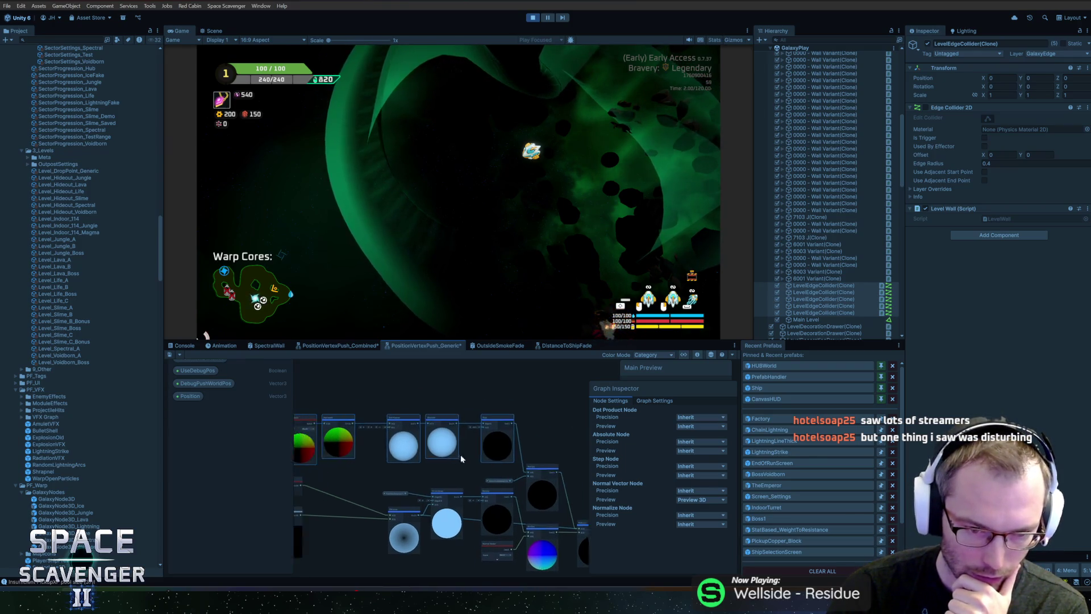
# Select the Dot Product, Absolute, Step and related vertex-push chain nodes together.
pyautogui.moveTo(317, 393)
pyautogui.mouseDown()
pyautogui.moveTo(423, 465)
pyautogui.moveTo(437, 403)
pyautogui.moveTo(439, 419)
pyautogui.mouseUp()
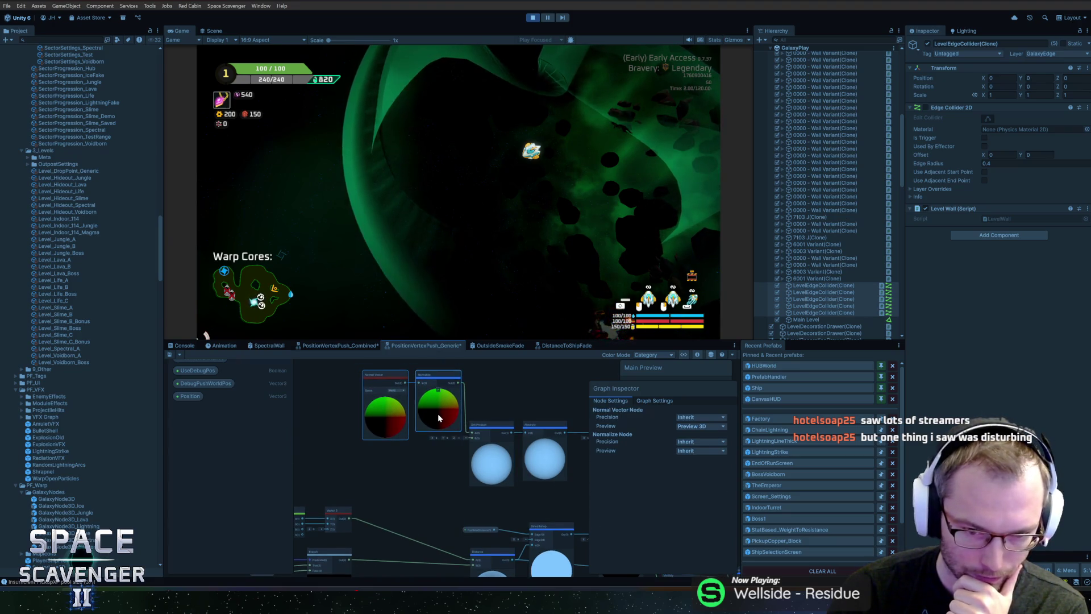
pyautogui.moveTo(534, 420); pyautogui.dragTo(471, 424)
pyautogui.moveTo(313, 372); pyautogui.dragTo(493, 472)
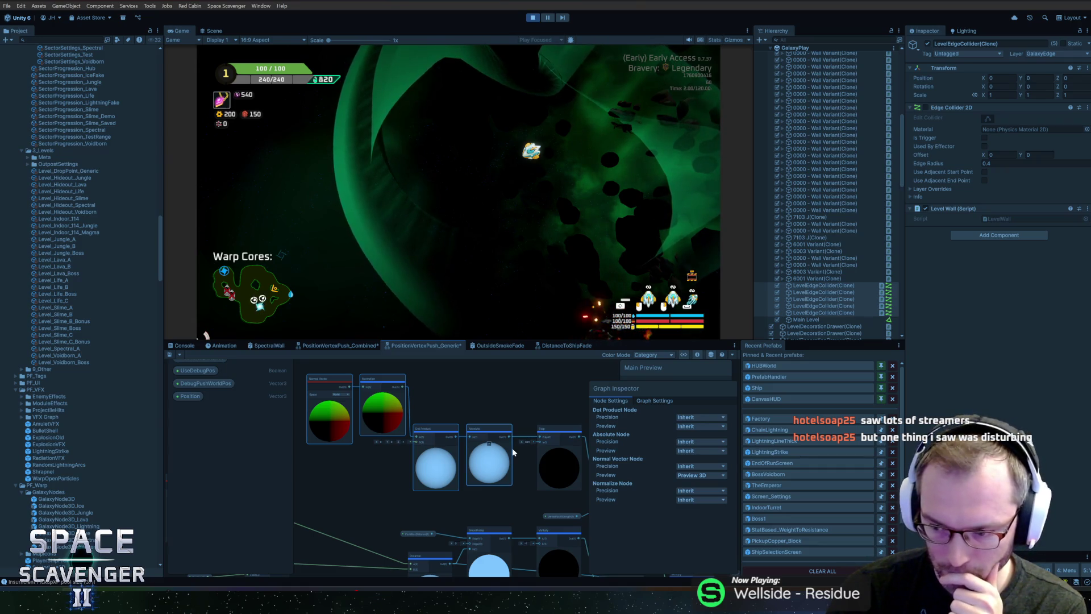
pyautogui.moveTo(336, 385); pyautogui.dragTo(549, 493)
pyautogui.moveTo(497, 465); pyautogui.dragTo(418, 454)
pyautogui.scroll(2, 467, 492)
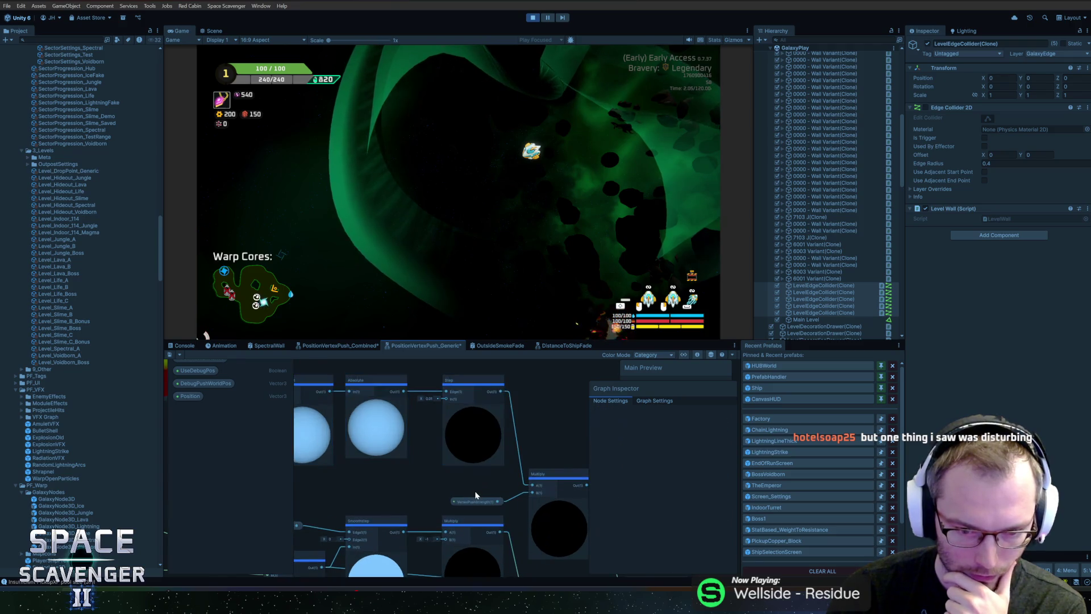
# Select the VertexPushStrength property node and review the rest of the graph.
pyautogui.click(474, 493)
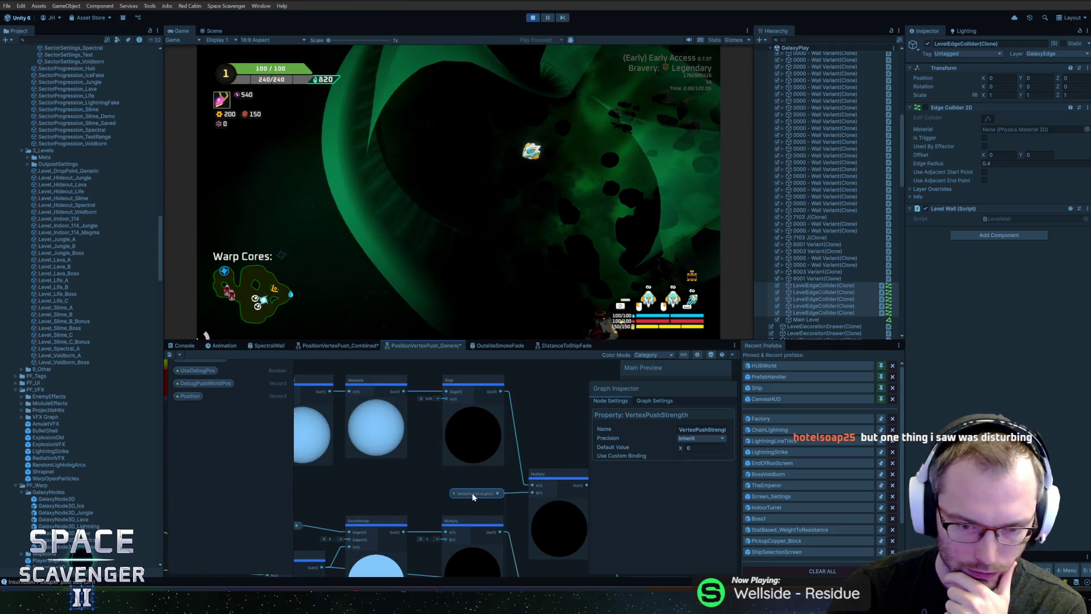
pyautogui.scroll(-3, 486, 491)
pyautogui.scroll(3, 503, 443)
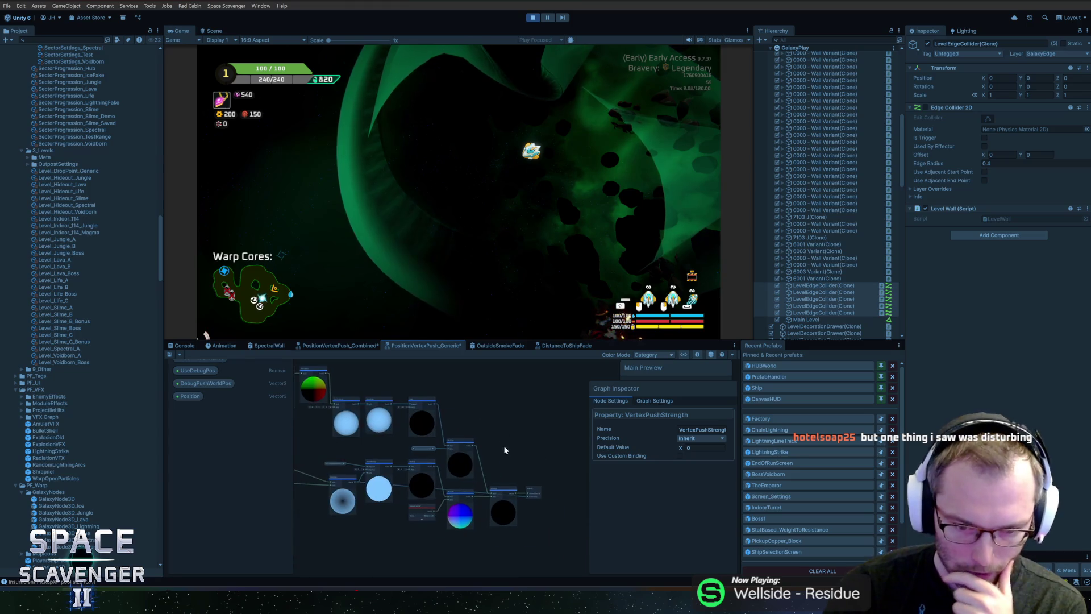
pyautogui.moveTo(502, 500)
pyautogui.mouseDown()
pyautogui.moveTo(459, 444)
pyautogui.moveTo(516, 453)
pyautogui.mouseUp()
pyautogui.scroll(-3, 514, 448)
pyautogui.moveTo(422, 499)
pyautogui.mouseDown()
pyautogui.moveTo(557, 509)
pyautogui.moveTo(542, 510)
pyautogui.mouseUp()
# Save the PositionVertexPush_Generic and PositionVertexPush_Combined graphs.
pyautogui.click(169, 354)
pyautogui.click(337, 346)
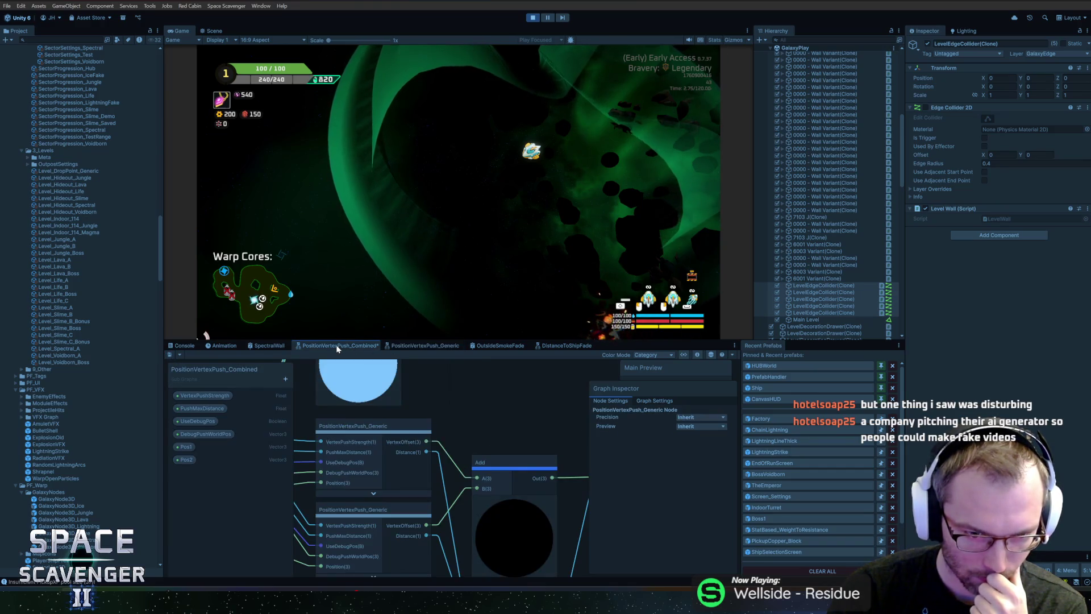
pyautogui.click(169, 355)
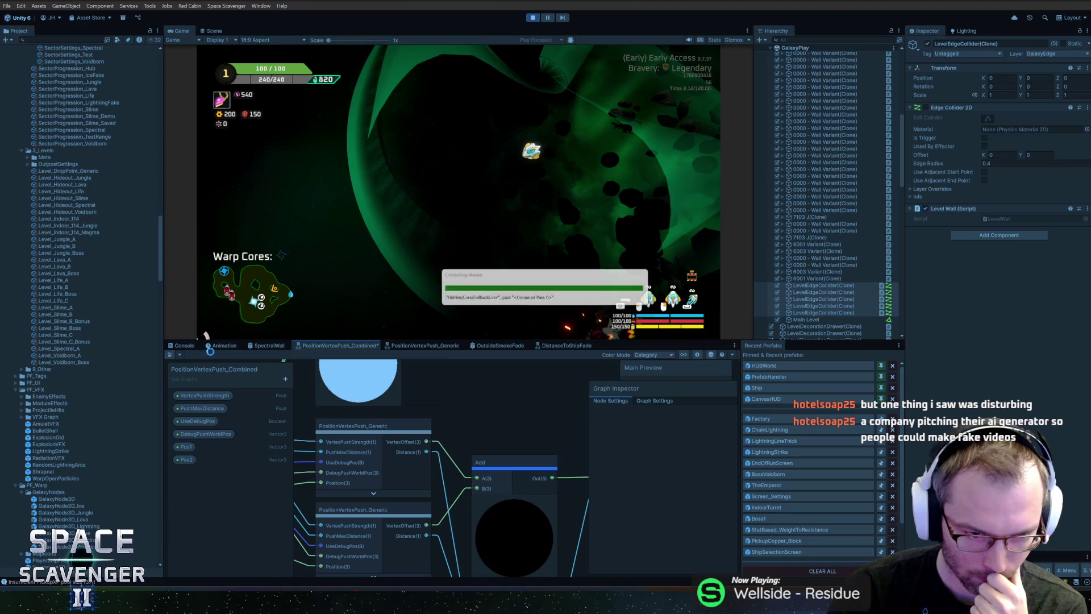
# Switch to the SpectralWall graph, then return to the running game and start flying the ship.
pyautogui.click(261, 346)
pyautogui.click(339, 310)
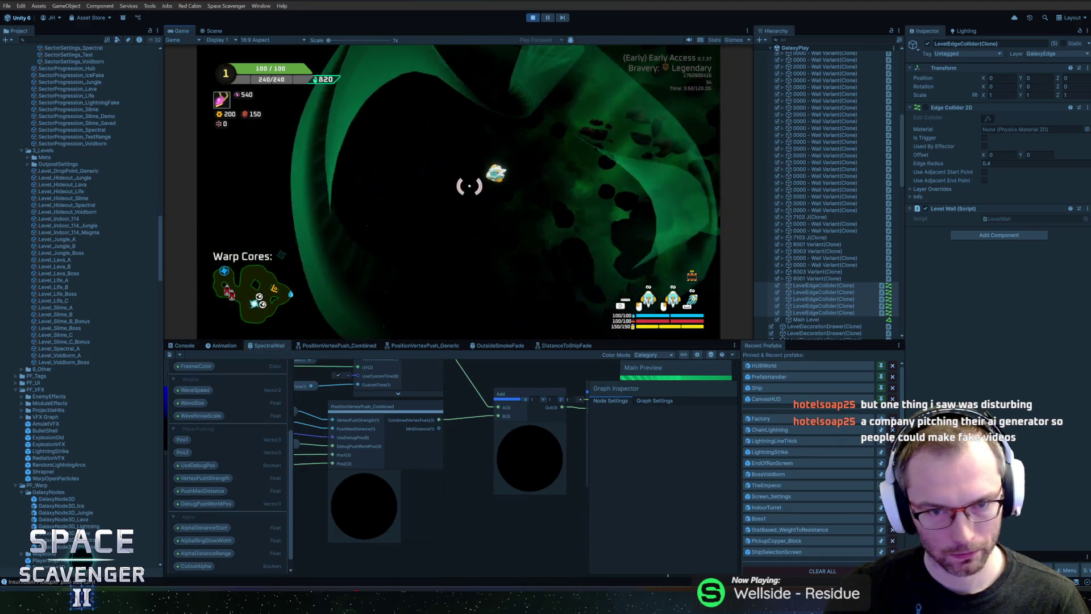
pyautogui.press('w')
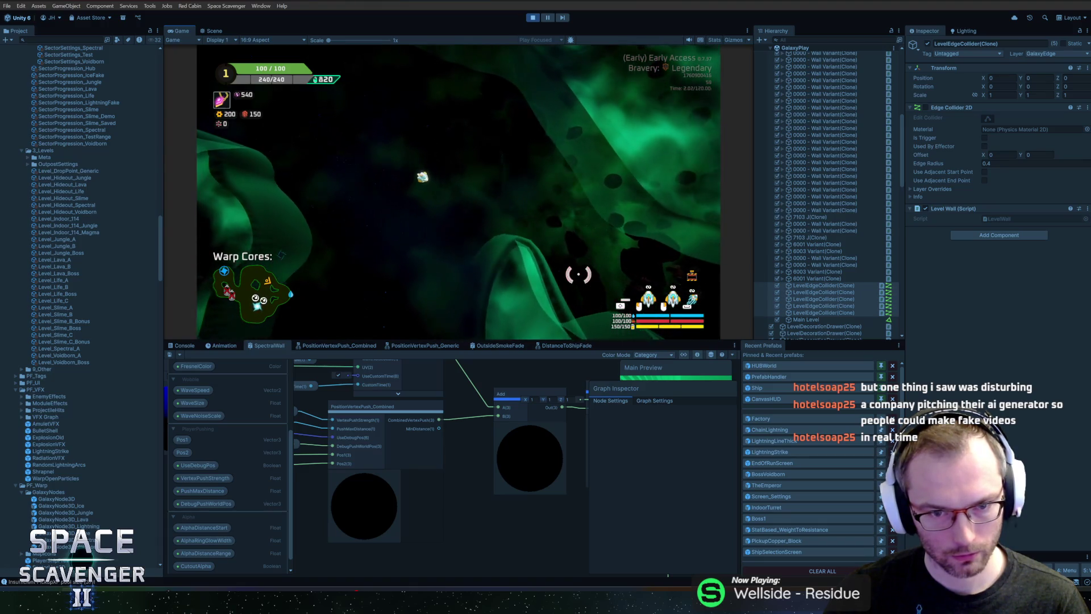
# Fly the ship through the cave and past the green spectral walls.
pyautogui.press('w')
pyautogui.press('w')
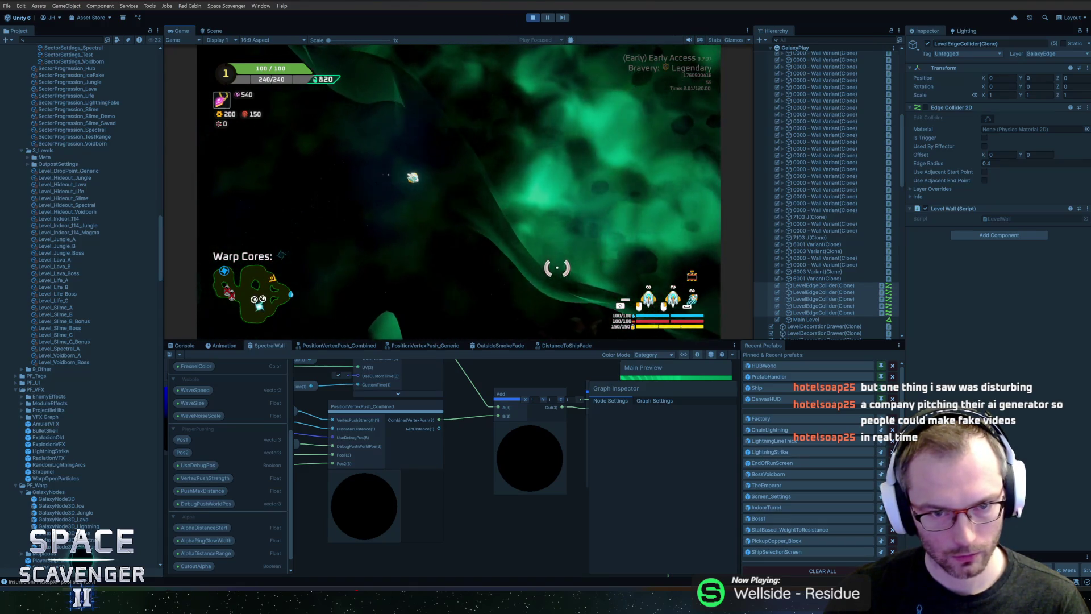
pyautogui.press('w')
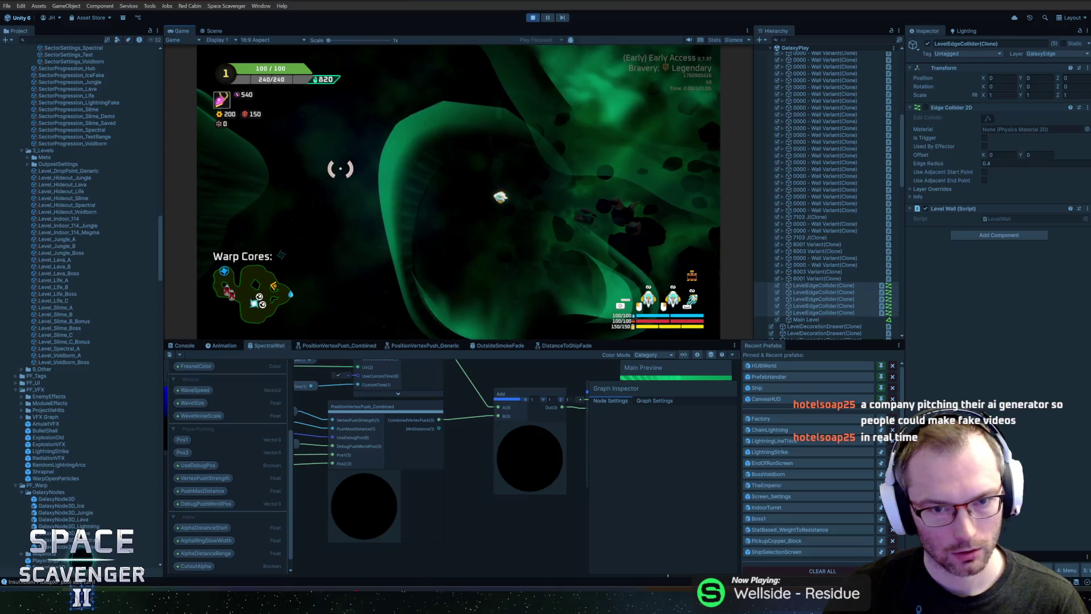
pyautogui.press('w')
pyautogui.press('w')
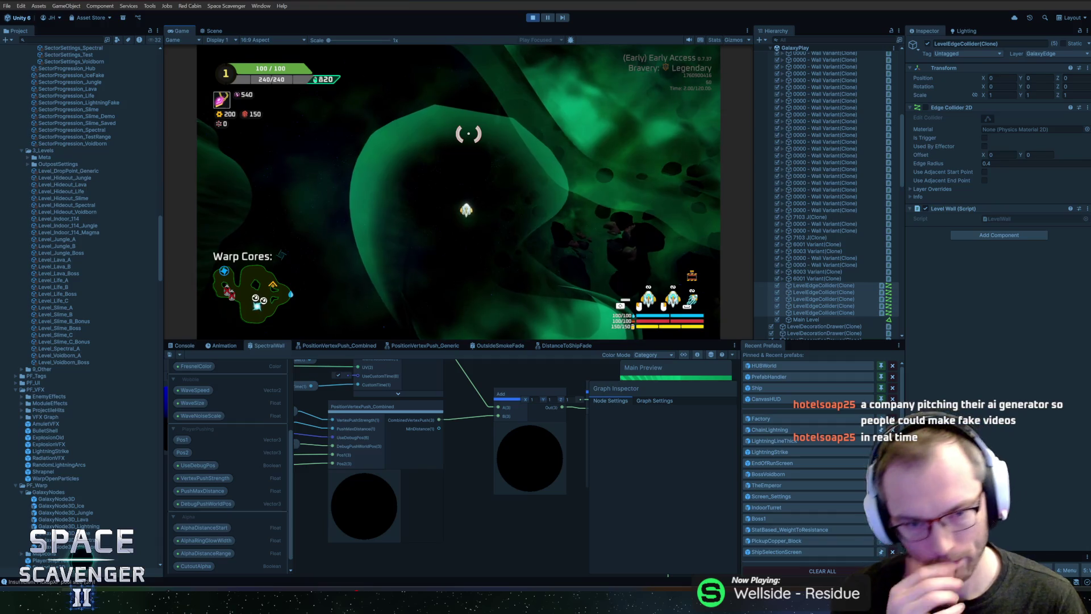
pyautogui.press('w')
pyautogui.press('w')
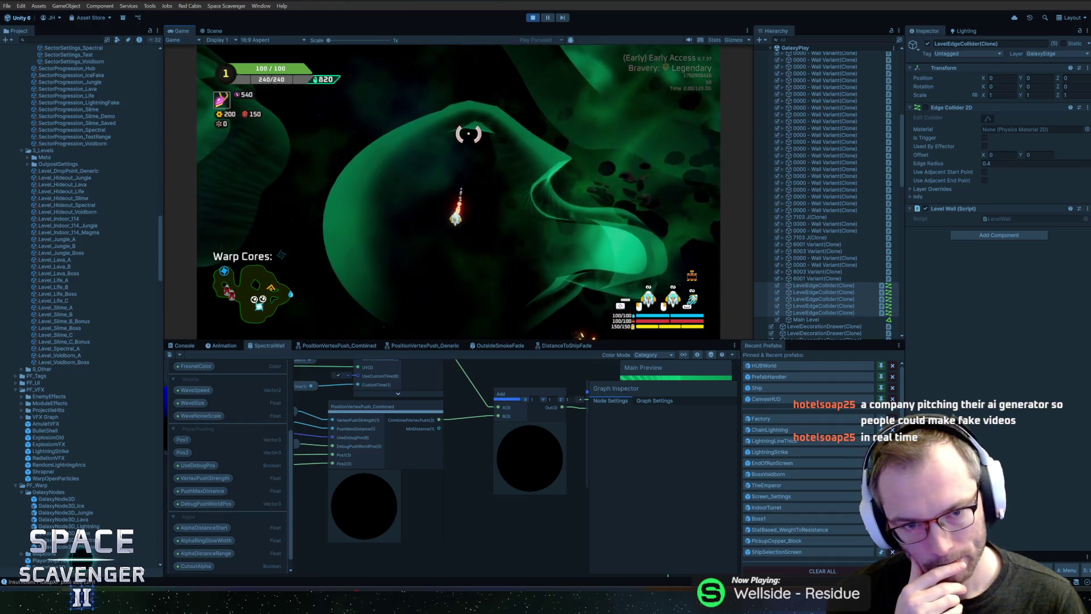
pyautogui.press('w')
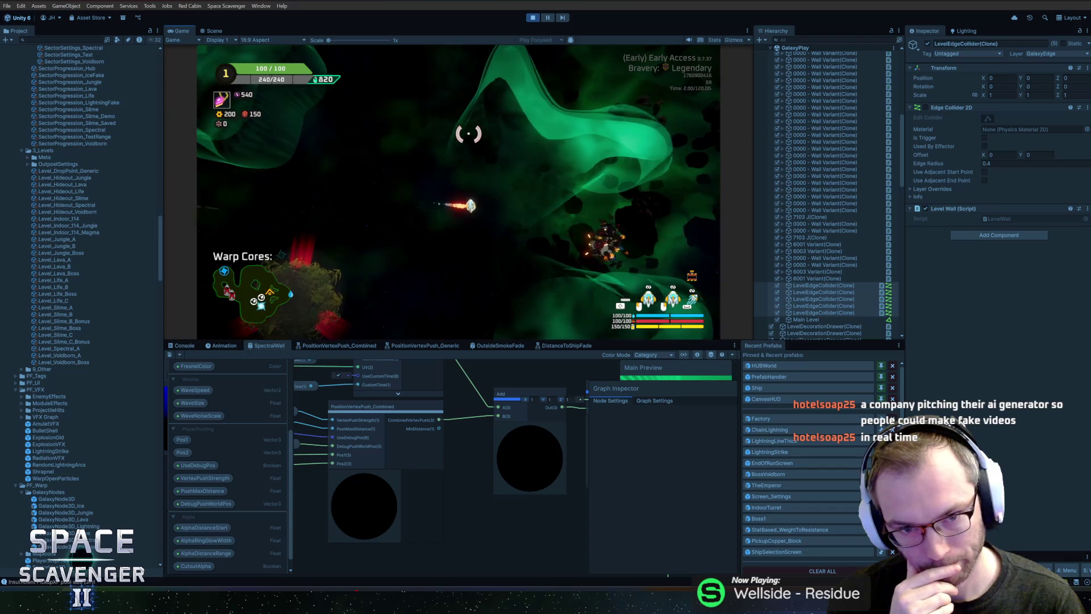
pyautogui.press('w')
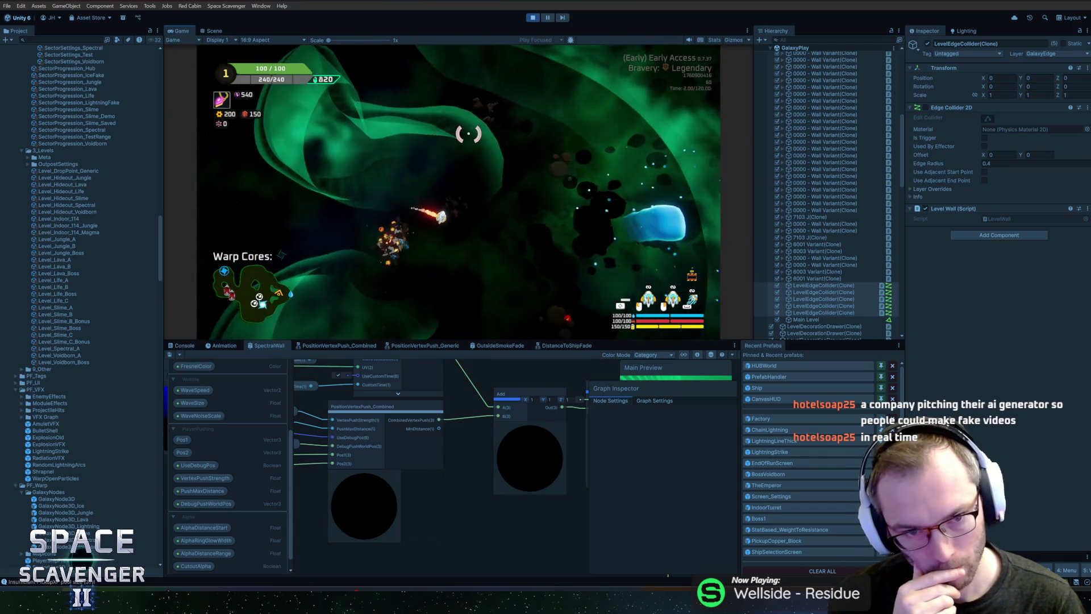
# Keep flying along the green wall, then bring up the in-game debug console.
pyautogui.press('w')
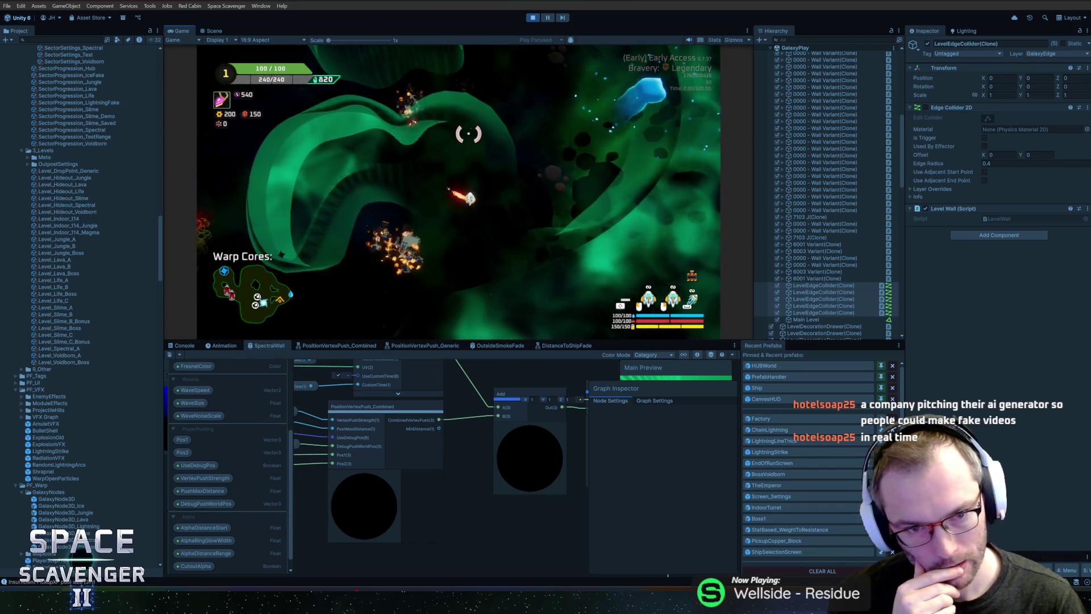
pyautogui.press('w')
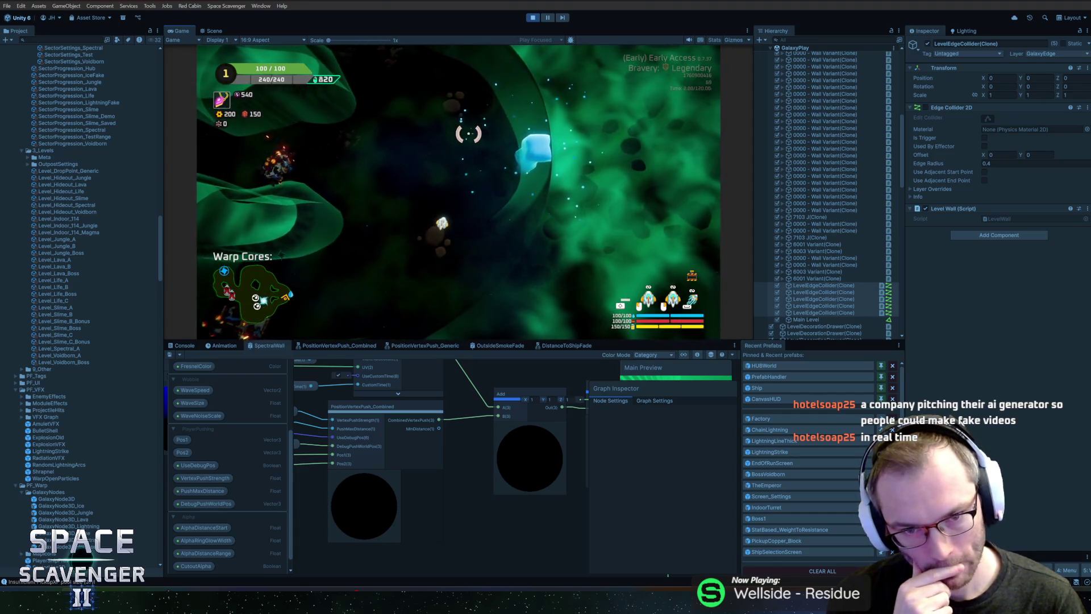
pyautogui.press('w')
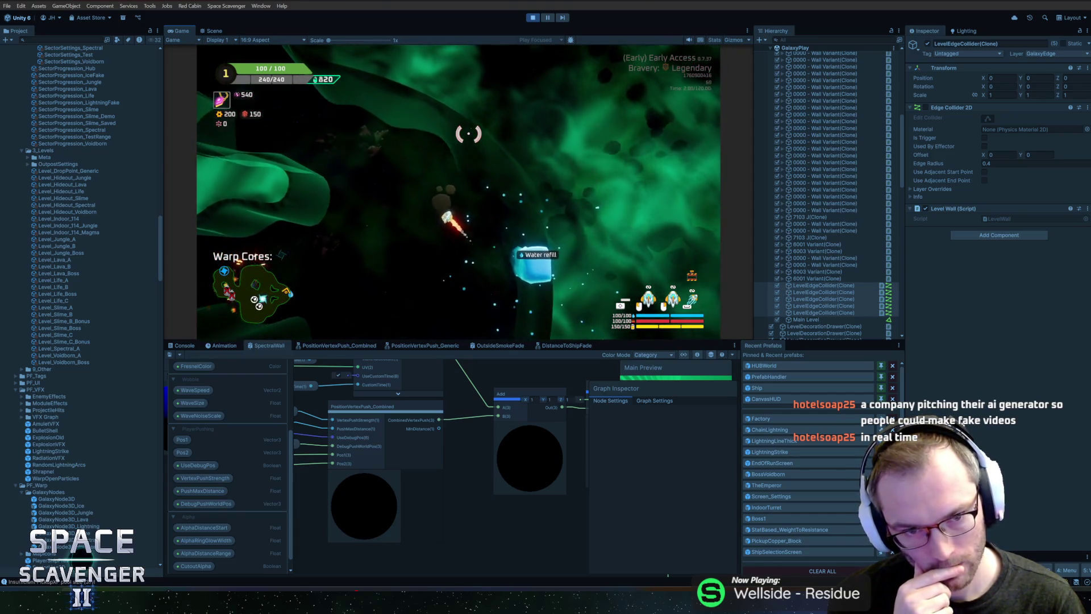
pyautogui.press('w')
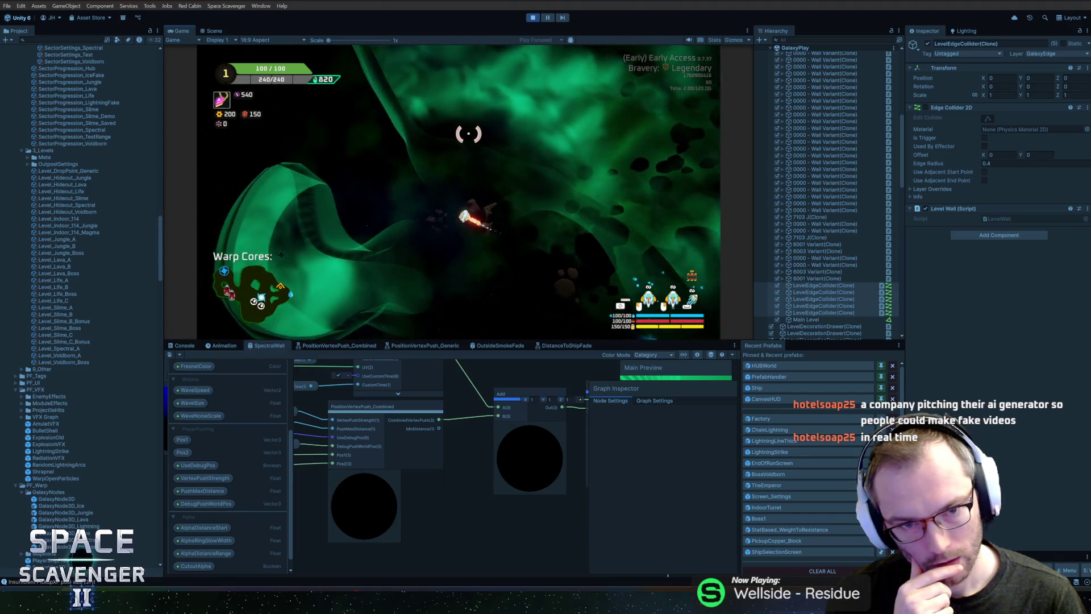
pyautogui.press('w')
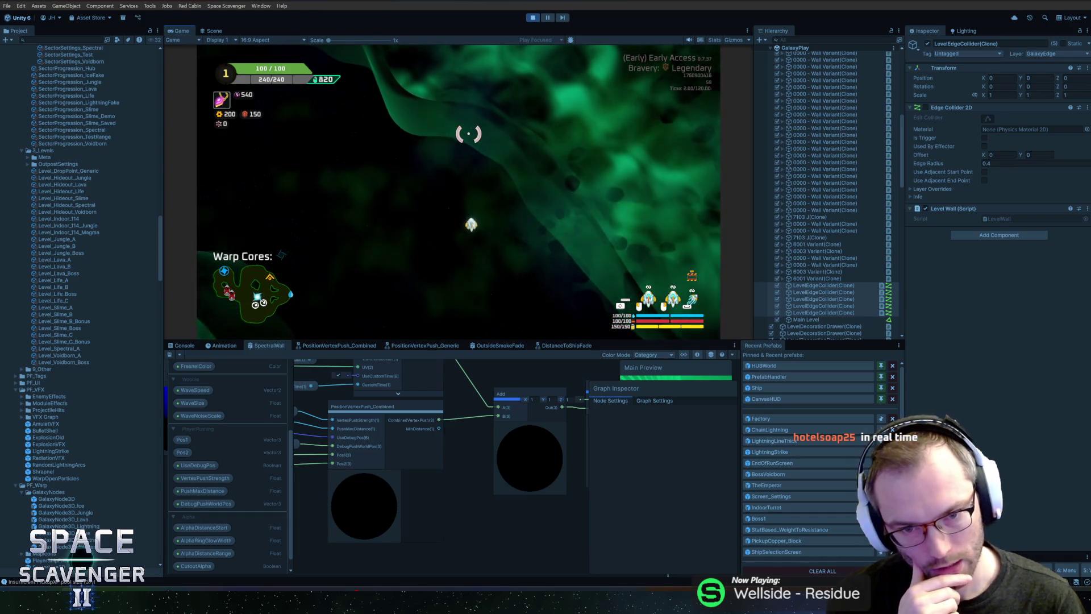
pyautogui.press('w')
pyautogui.press('w')
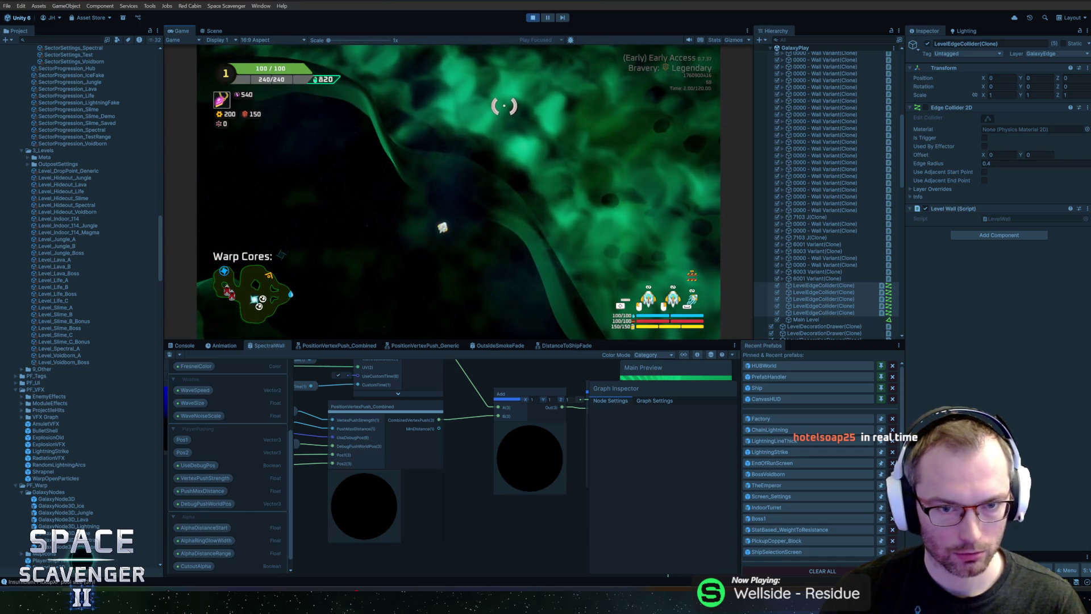
pyautogui.press('w')
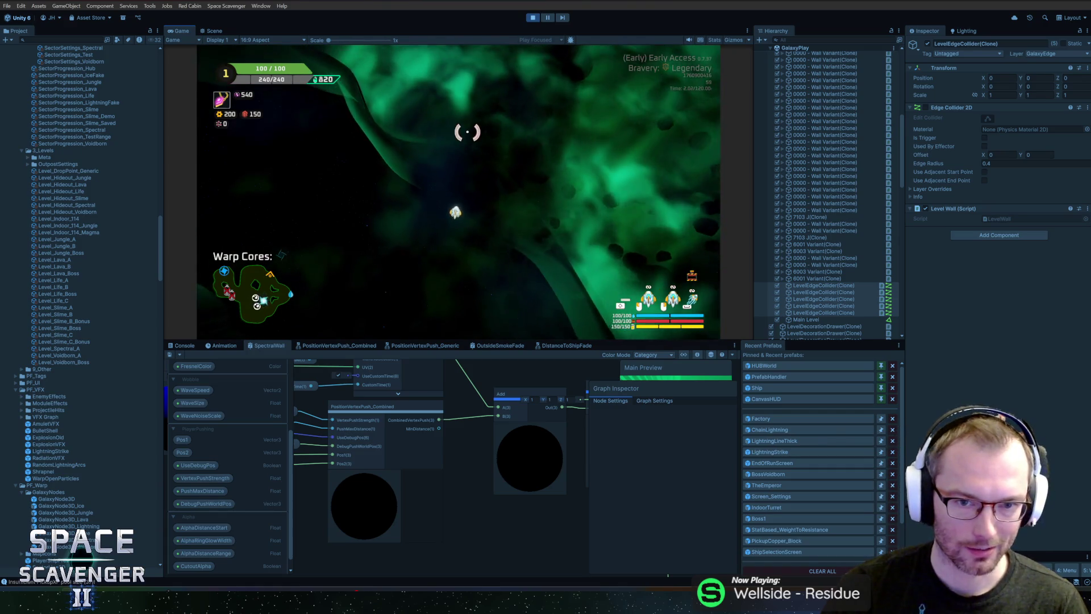
pyautogui.press('`')
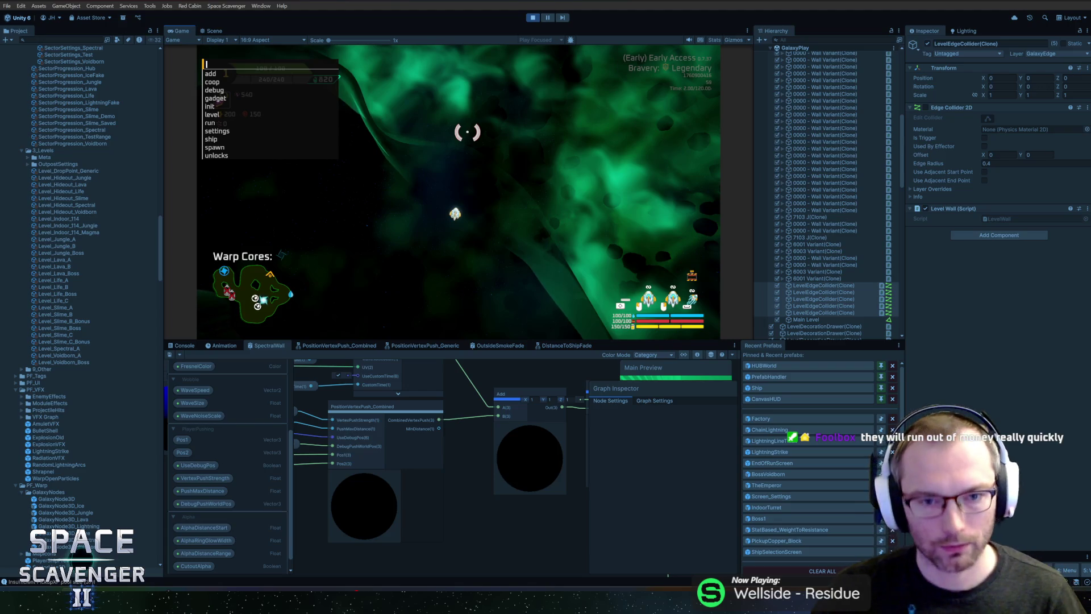
# Enable the free camera with 'debug freeCam 1' and orbit it to view the green wall in perspective.
pyautogui.write('debug ')
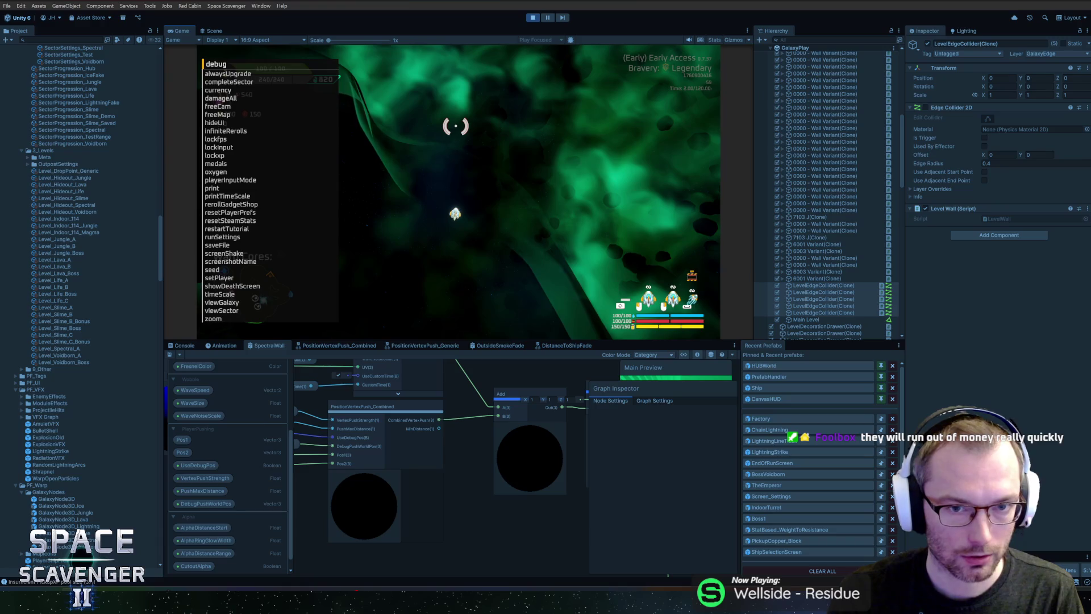
pyautogui.write('freeCam 1')
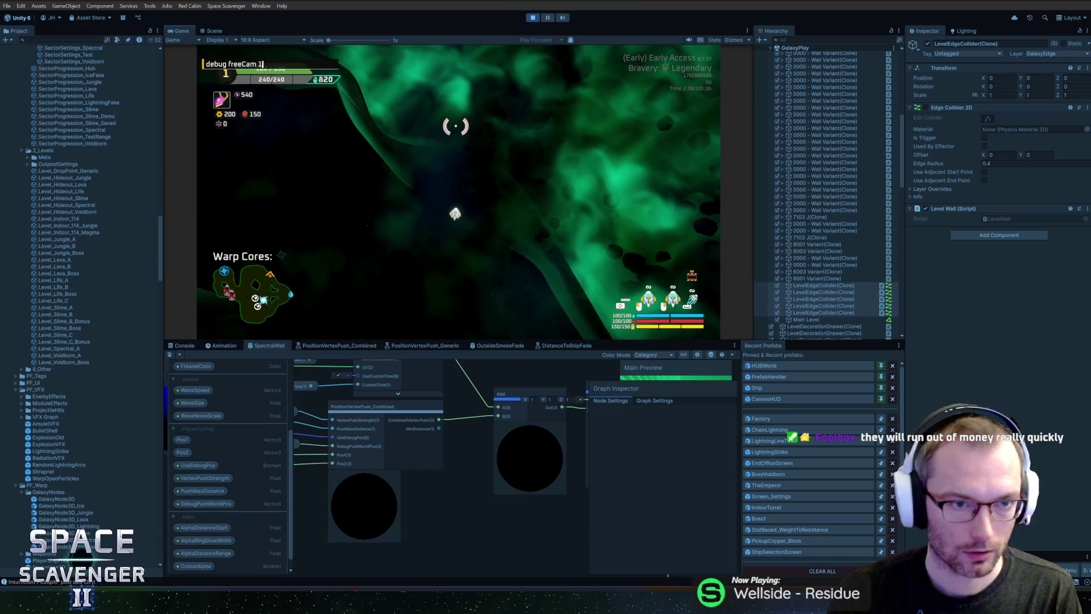
pyautogui.press('Return')
pyautogui.moveTo(455, 125)
pyautogui.mouseDown()
pyautogui.moveTo(470, 138)
pyautogui.moveTo(463, 188)
pyautogui.moveTo(453, 222)
pyautogui.moveTo(409, 280)
pyautogui.moveTo(422, 241)
pyautogui.moveTo(418, 273)
pyautogui.mouseUp()
pyautogui.press('w')
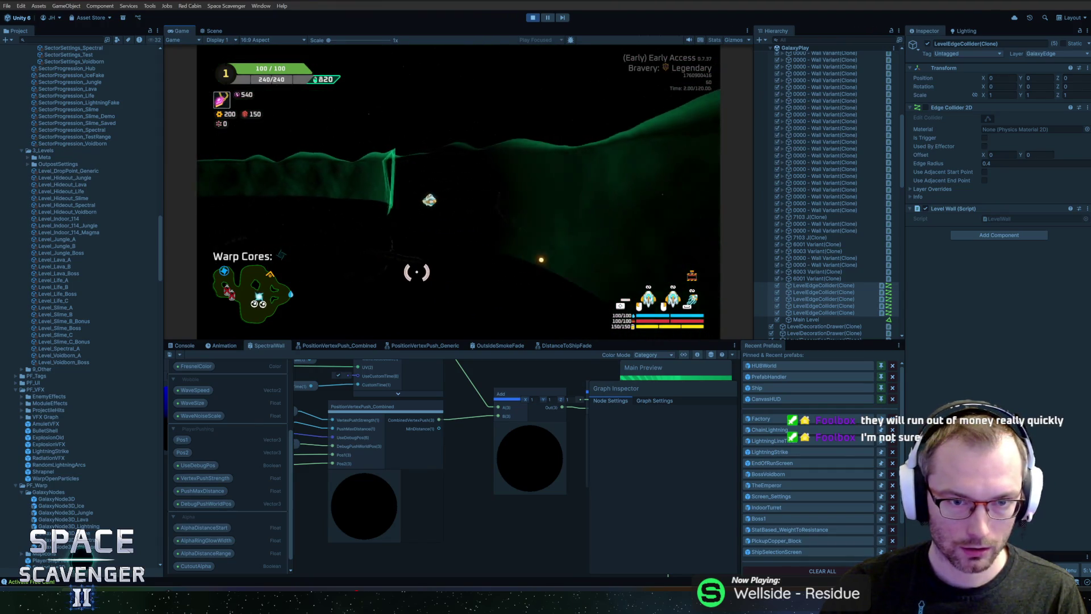
pyautogui.moveTo(467, 227)
pyautogui.mouseDown()
pyautogui.moveTo(483, 169)
pyautogui.moveTo(489, 225)
pyautogui.moveTo(504, 156)
pyautogui.mouseUp()
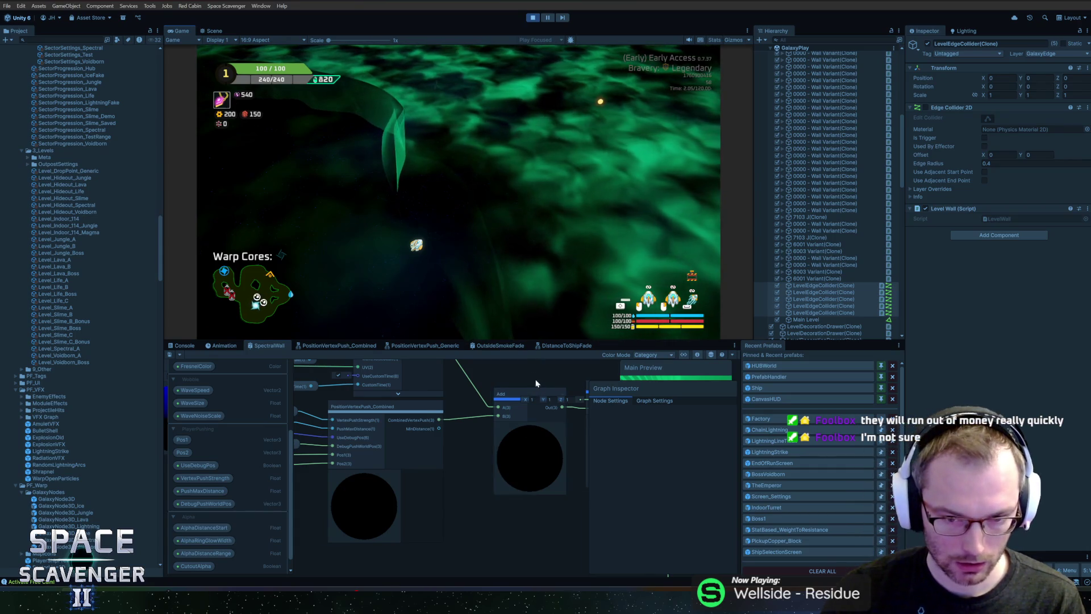
# Delete the leftover preview nodes near the Multiply and Add nodes in the SpectralWall graph.
pyautogui.moveTo(545, 387); pyautogui.dragTo(471, 402)
pyautogui.scroll(-5, 504, 421)
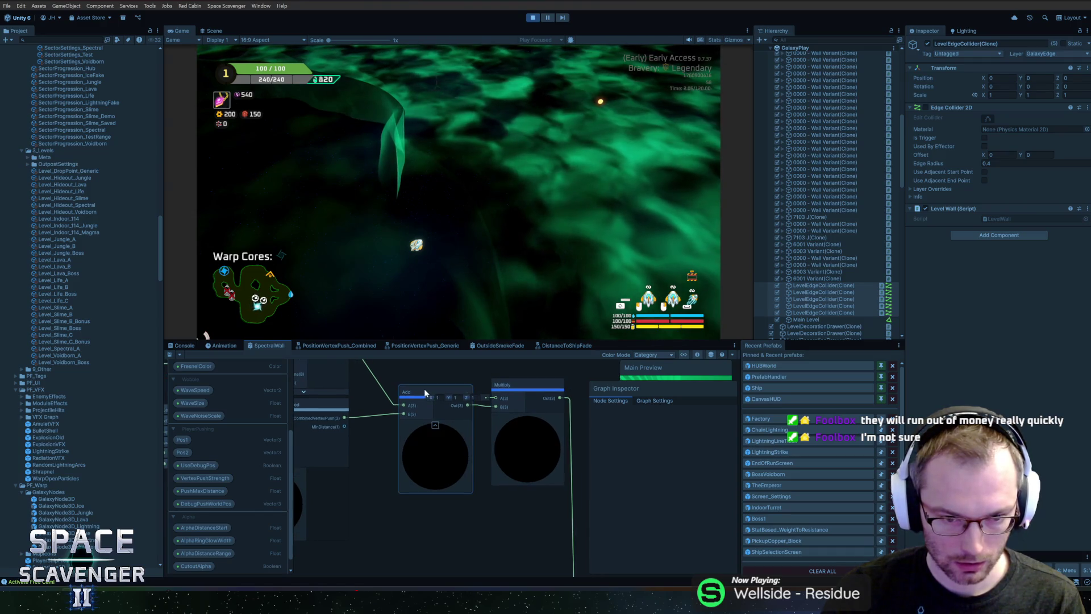
pyautogui.scroll(3, 503, 456)
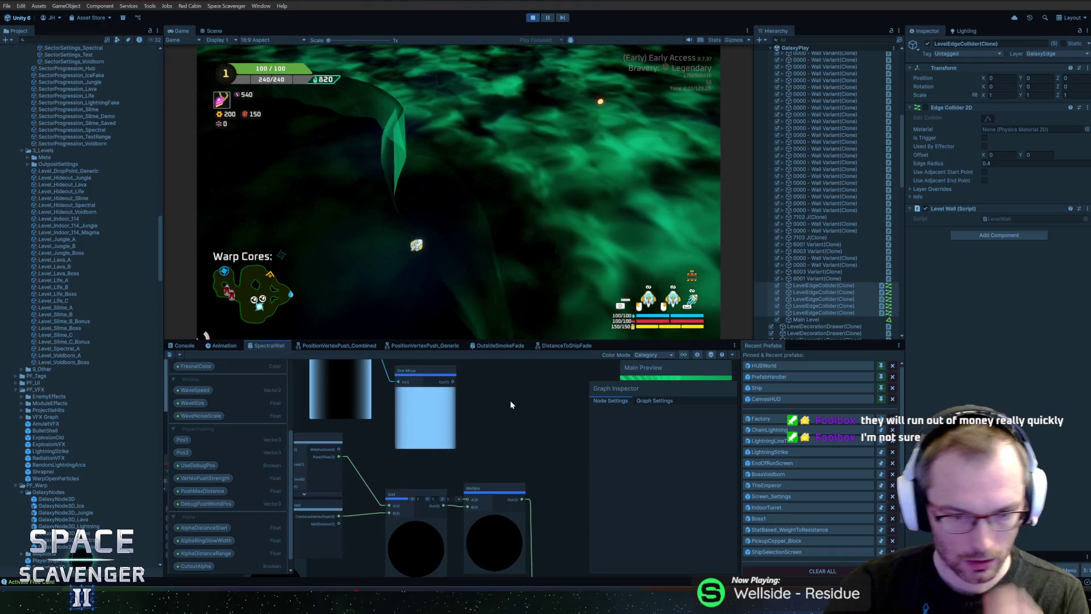
pyautogui.scroll(-4, 465, 458)
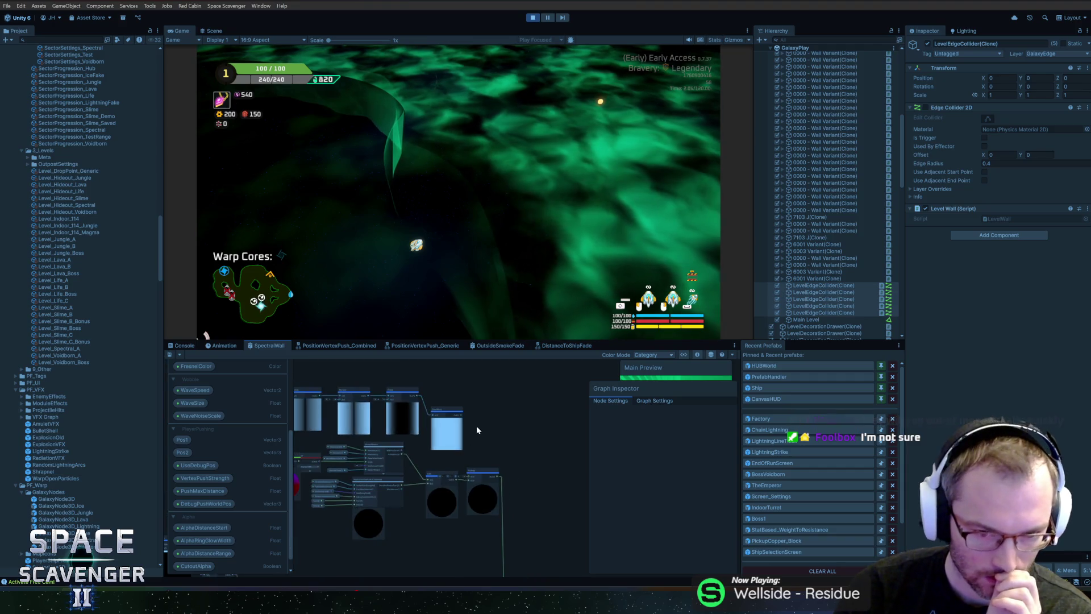
pyautogui.click(539, 425)
pyautogui.scroll(2, 401, 380)
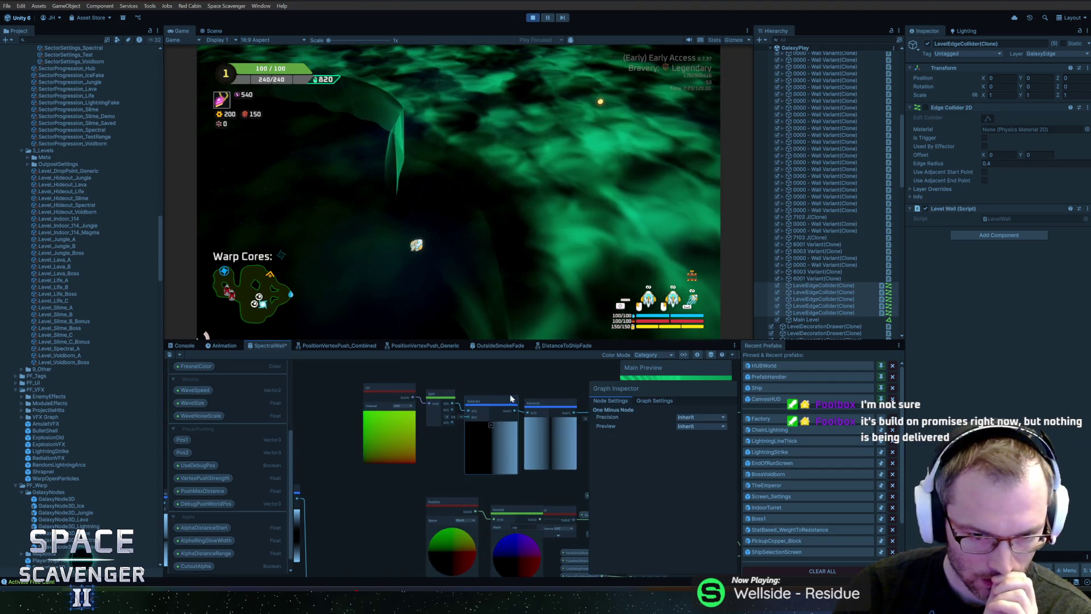
pyautogui.scroll(2, 404, 387)
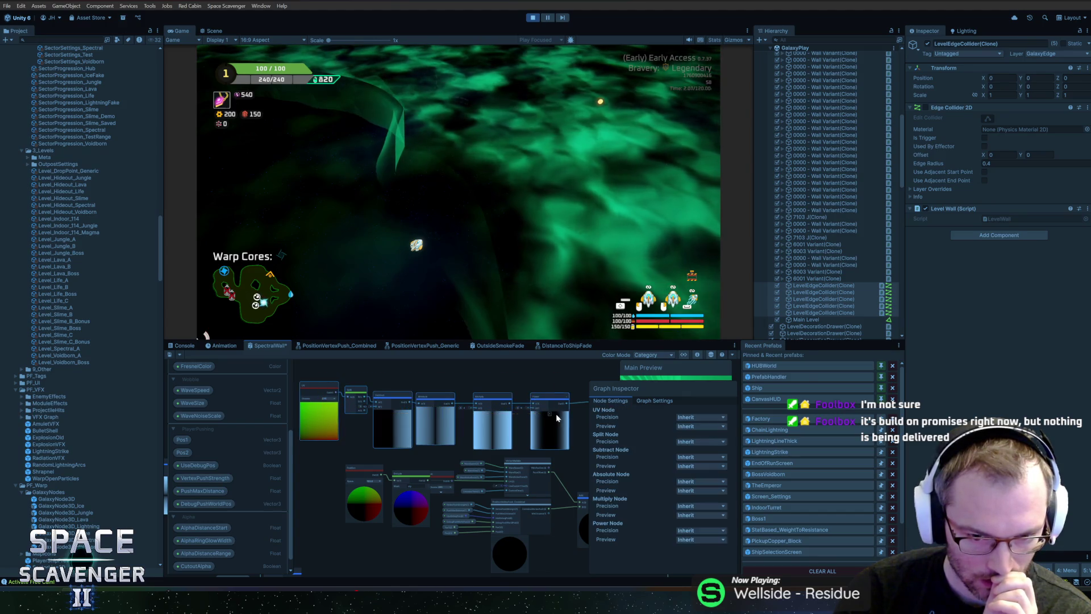
pyautogui.press('Delete')
# Save the cleaned-up SpectralWall graph and resume the running game.
pyautogui.moveTo(555, 418); pyautogui.dragTo(465, 394)
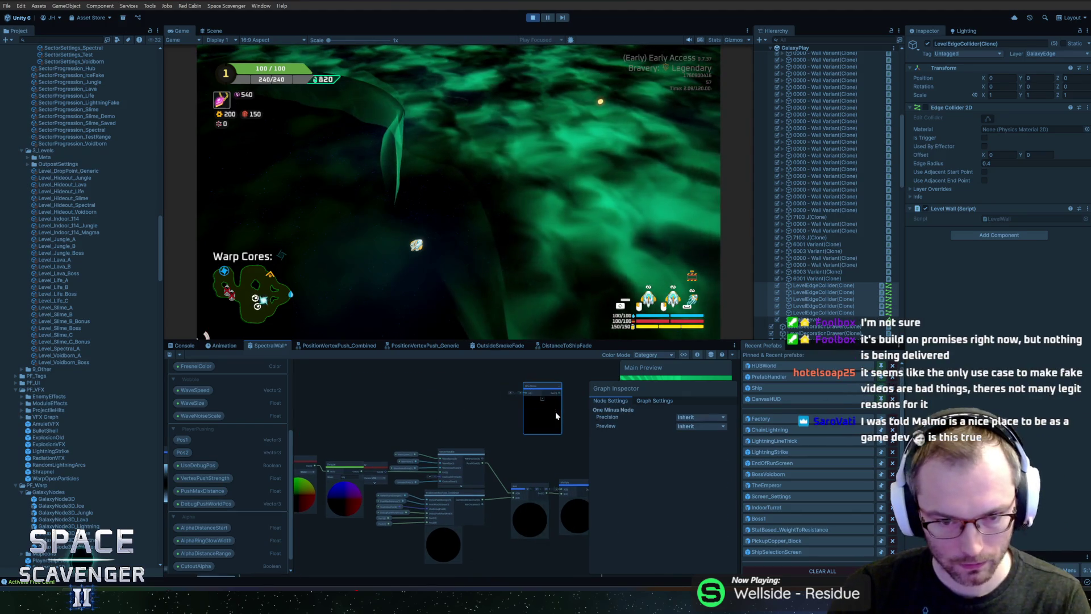
pyautogui.moveTo(537, 429); pyautogui.dragTo(495, 407)
pyautogui.hotkey('ctrl', 's')
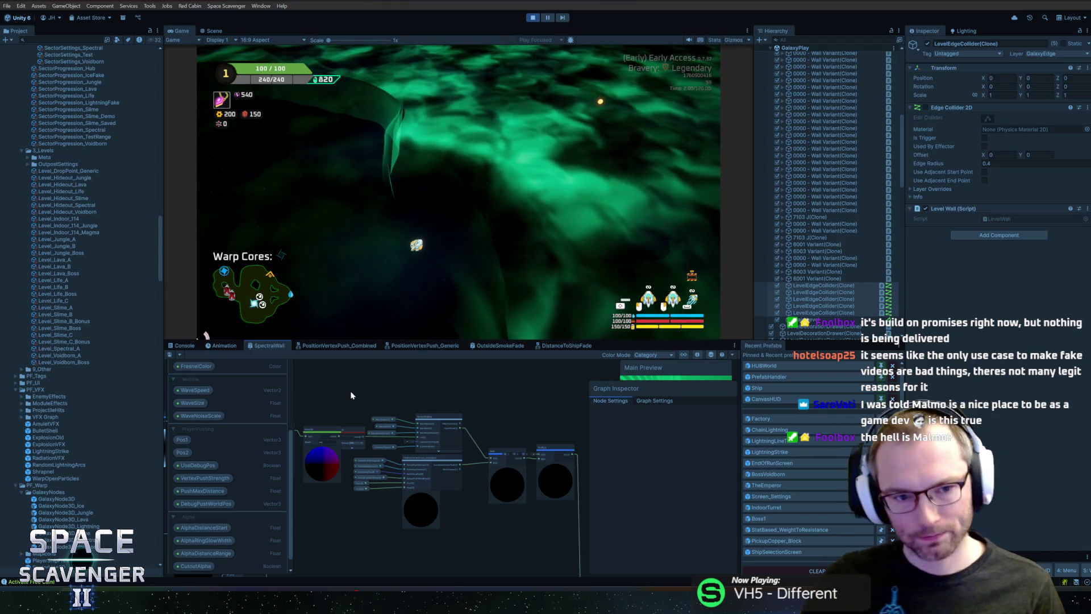
pyautogui.click(429, 138)
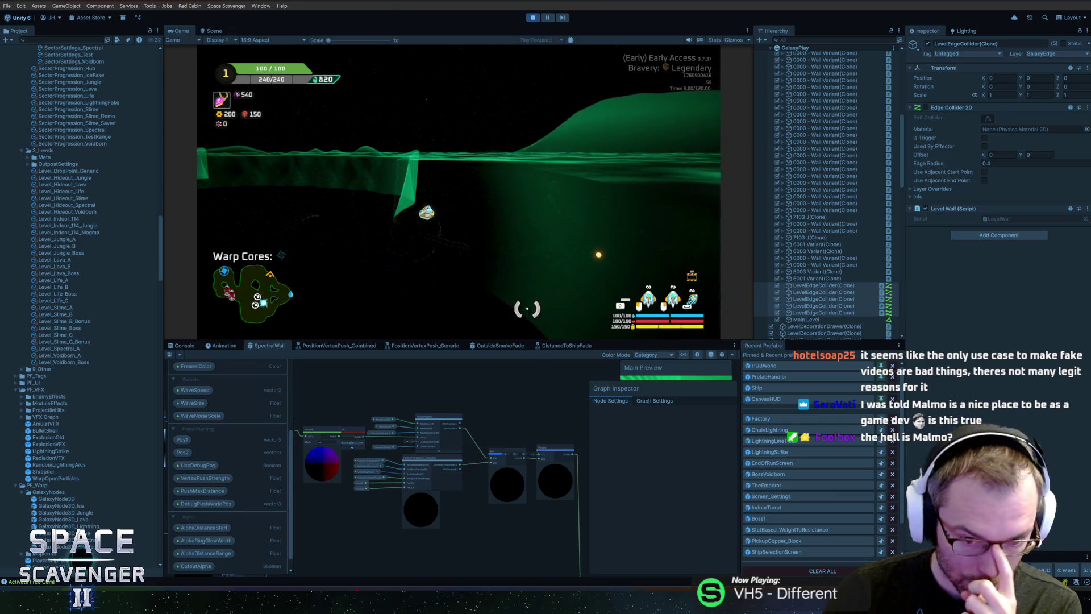
# Disconnect the VertexWobble offset from the Add node and save the graph to test it.
pyautogui.moveTo(517, 419)
pyautogui.mouseDown()
pyautogui.moveTo(448, 396)
pyautogui.moveTo(438, 414)
pyautogui.mouseUp()
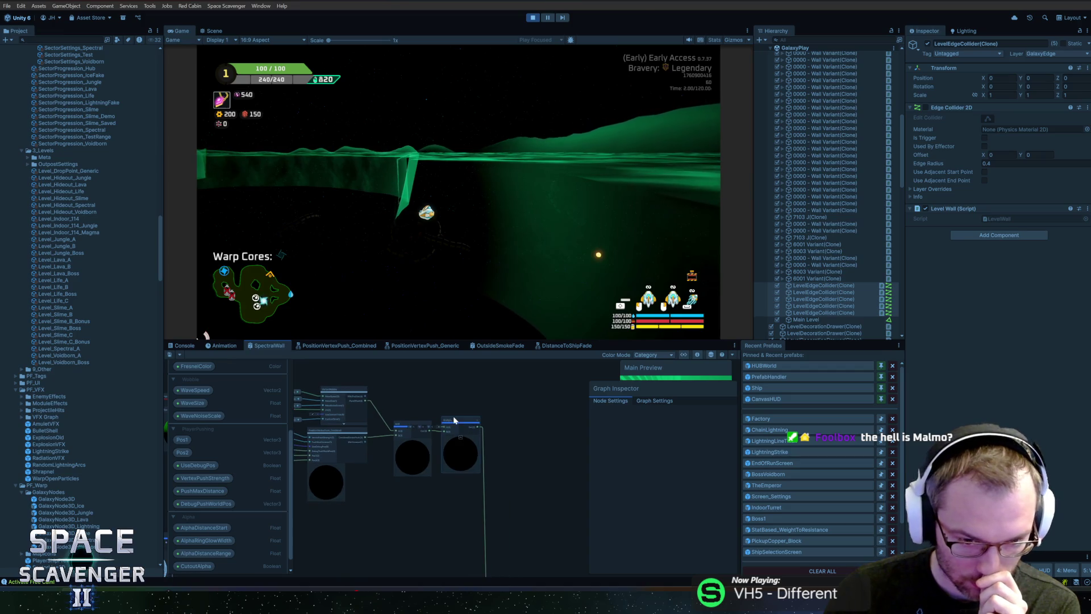
pyautogui.scroll(5, 462, 402)
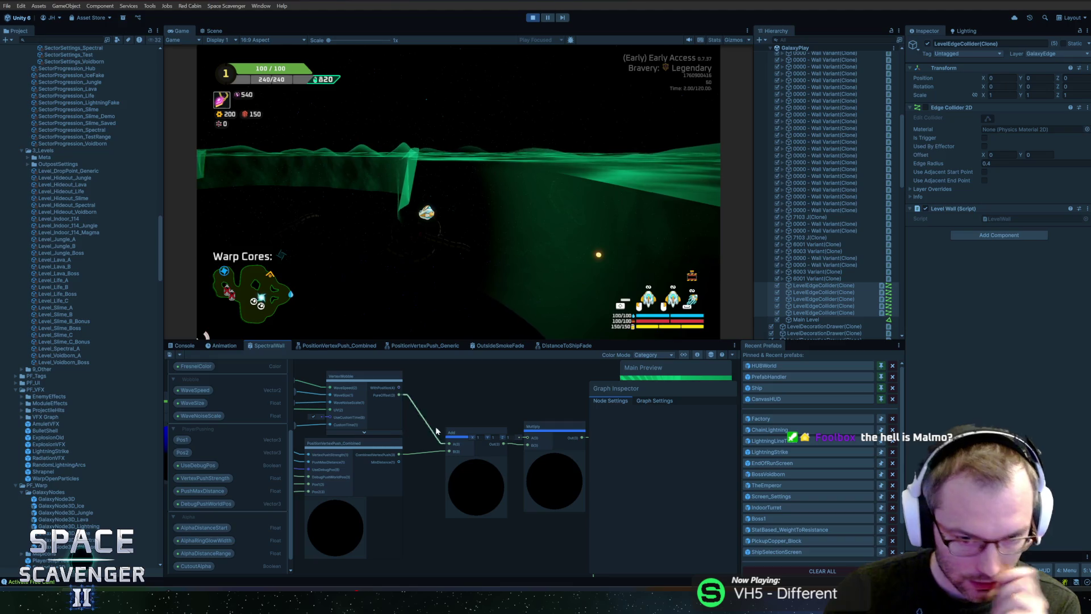
pyautogui.moveTo(478, 399); pyautogui.dragTo(540, 404)
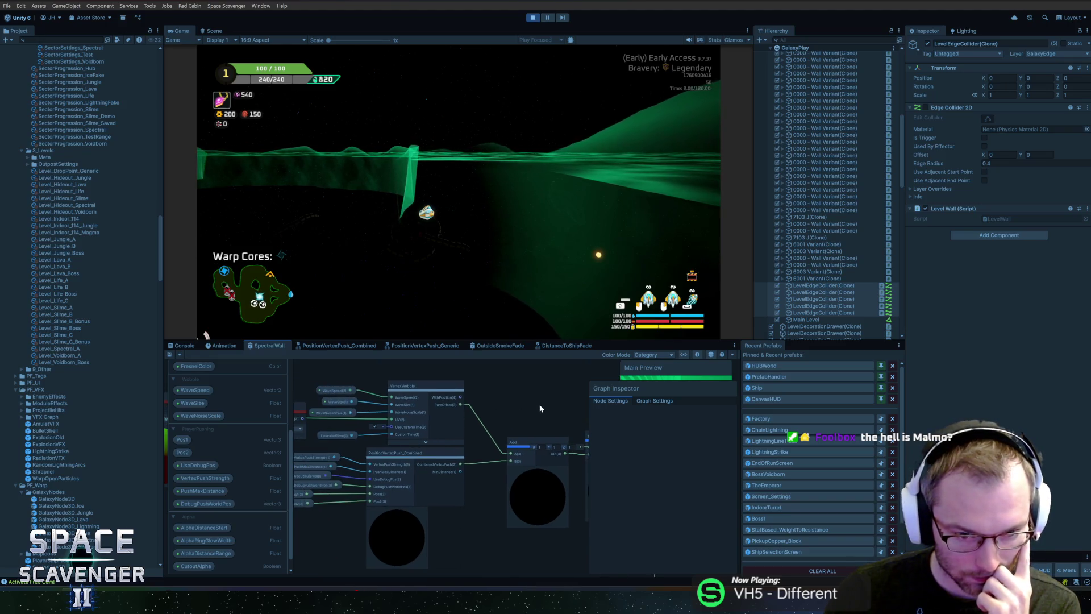
pyautogui.moveTo(369, 384); pyautogui.dragTo(469, 391)
pyautogui.moveTo(574, 435); pyautogui.dragTo(462, 427)
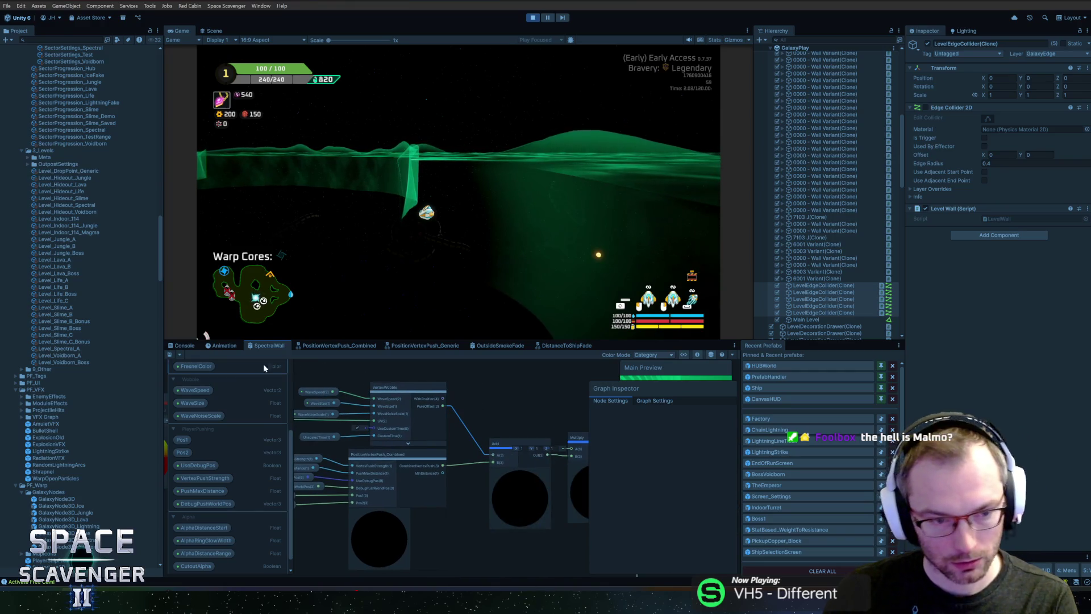
pyautogui.click(168, 356)
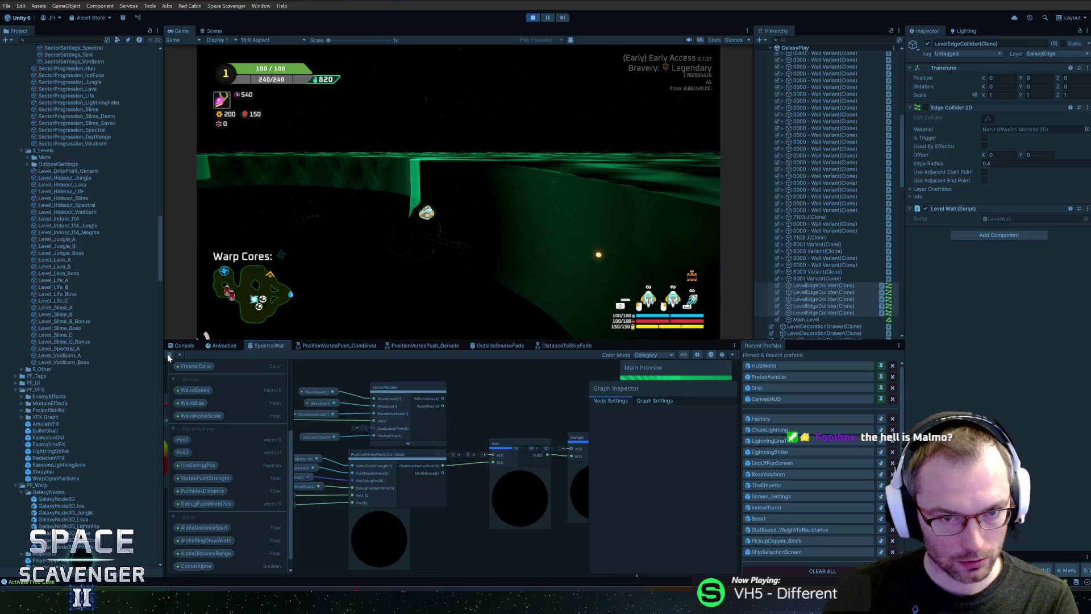
# Restore the PureOffset-to-Add link and drag a new wire from PureOffset.
pyautogui.scroll(2, 445, 409)
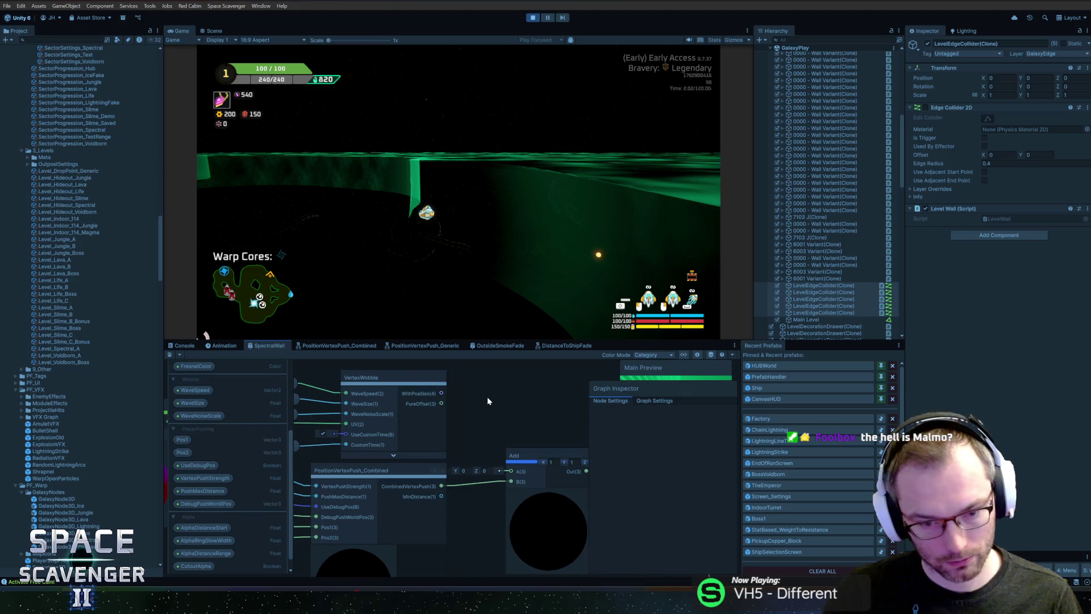
pyautogui.hotkey('ctrl', 'z')
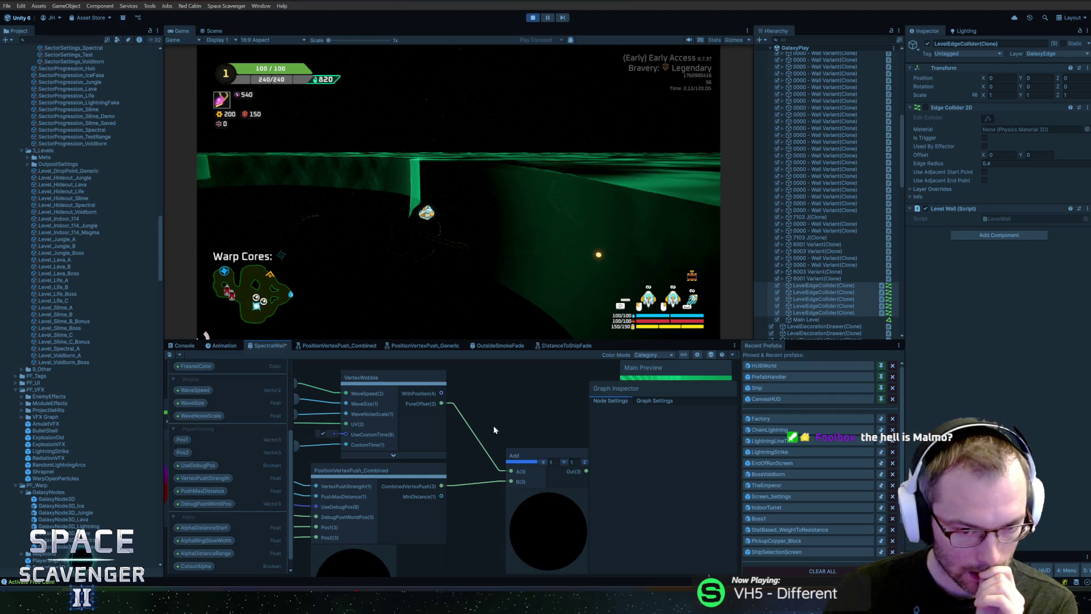
pyautogui.moveTo(442, 403)
pyautogui.mouseDown()
pyautogui.moveTo(434, 425)
pyautogui.moveTo(469, 377)
pyautogui.moveTo(455, 393)
pyautogui.mouseUp()
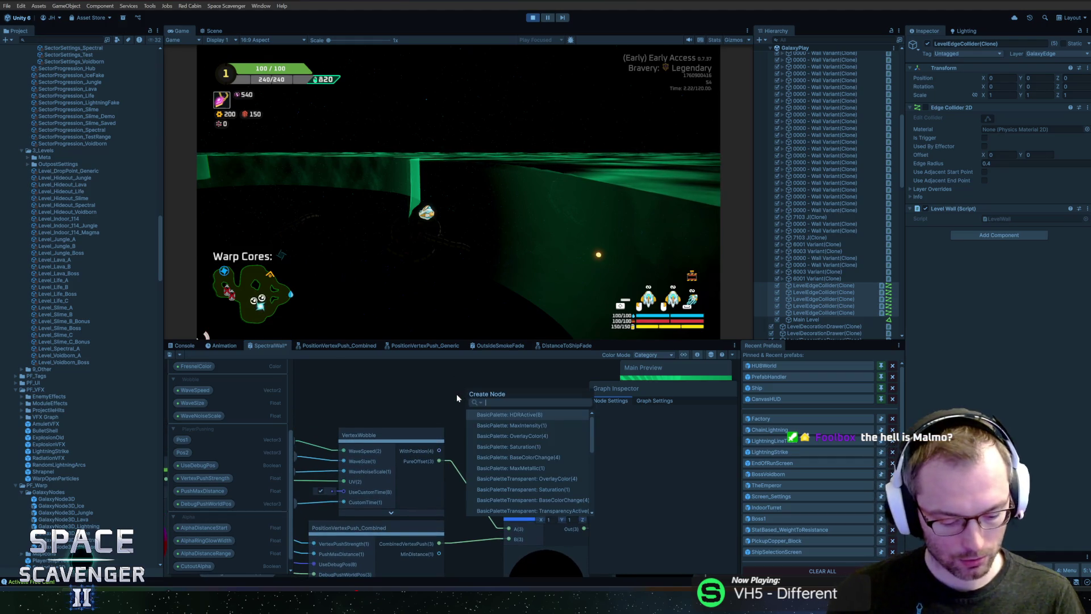
# Add a Multiply node on PureOffset with B set to 1, 1, feed it into Add's B input, and save.
pyautogui.write('split')
pyautogui.press('BackSpace')
pyautogui.press('BackSpace')
pyautogui.press('BackSpace')
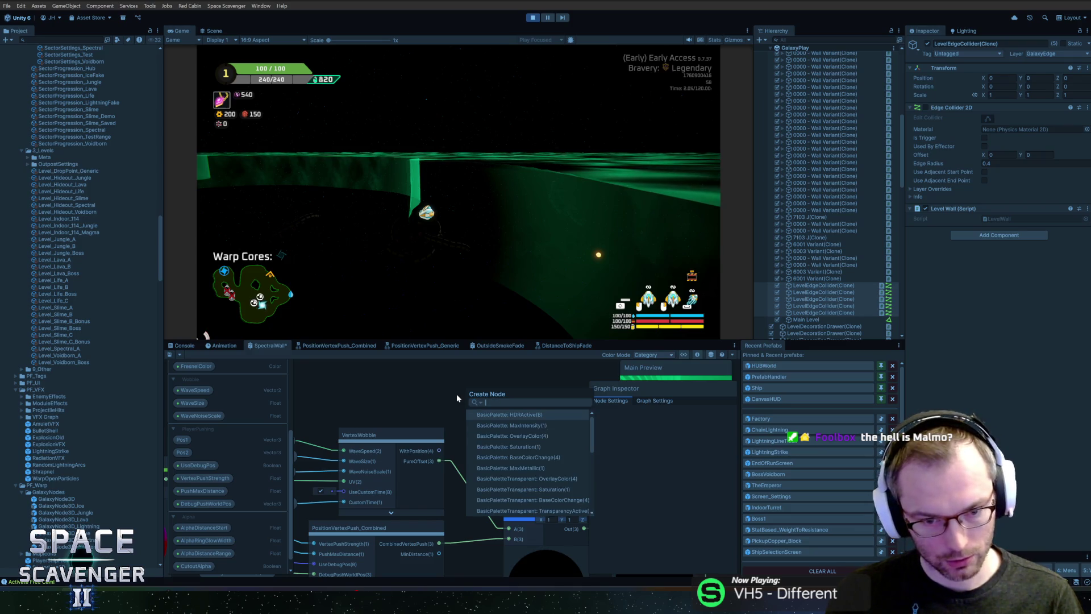
pyautogui.write('mult')
pyautogui.press('Return')
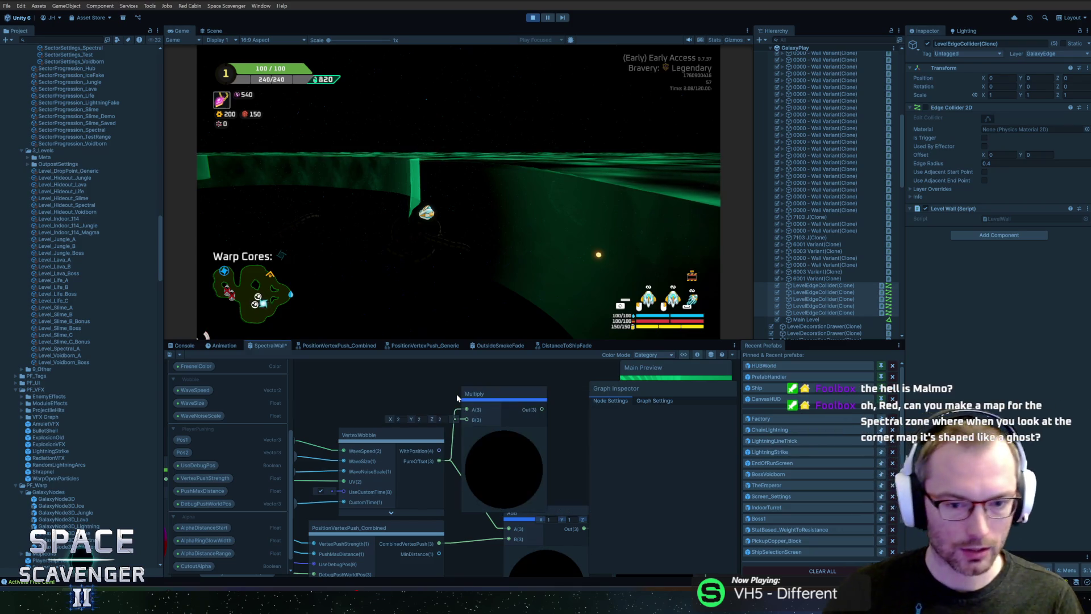
pyautogui.click(455, 405)
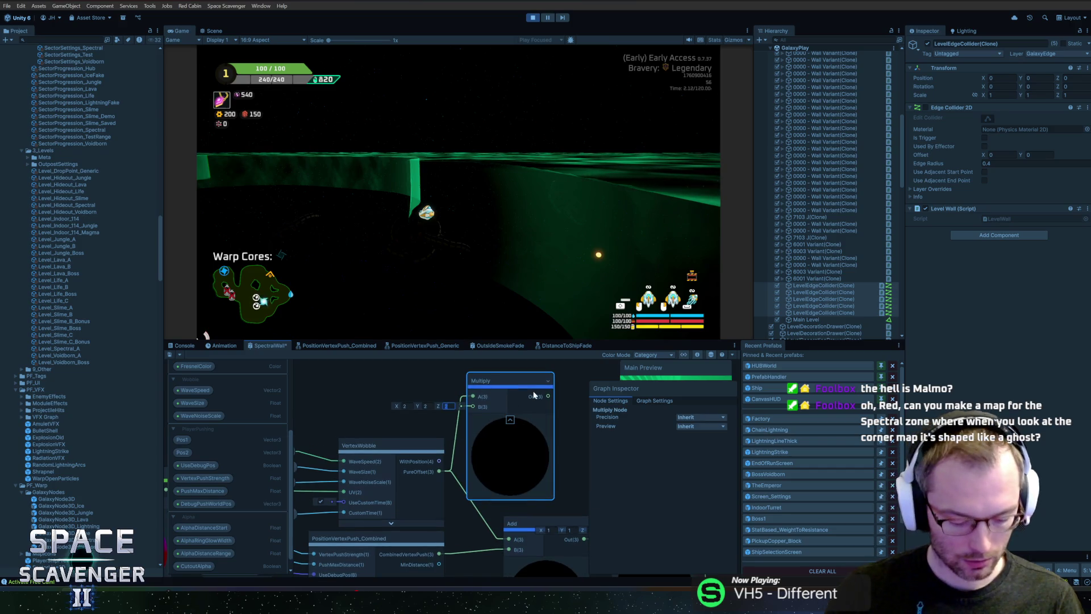
pyautogui.hotkey('shift', 'Tab')
pyautogui.hotkey('shift', 'Tab')
pyautogui.write('1')
pyautogui.press('Tab')
pyautogui.write('1')
pyautogui.moveTo(546, 398)
pyautogui.mouseDown()
pyautogui.moveTo(475, 558)
pyautogui.moveTo(509, 518)
pyautogui.mouseUp()
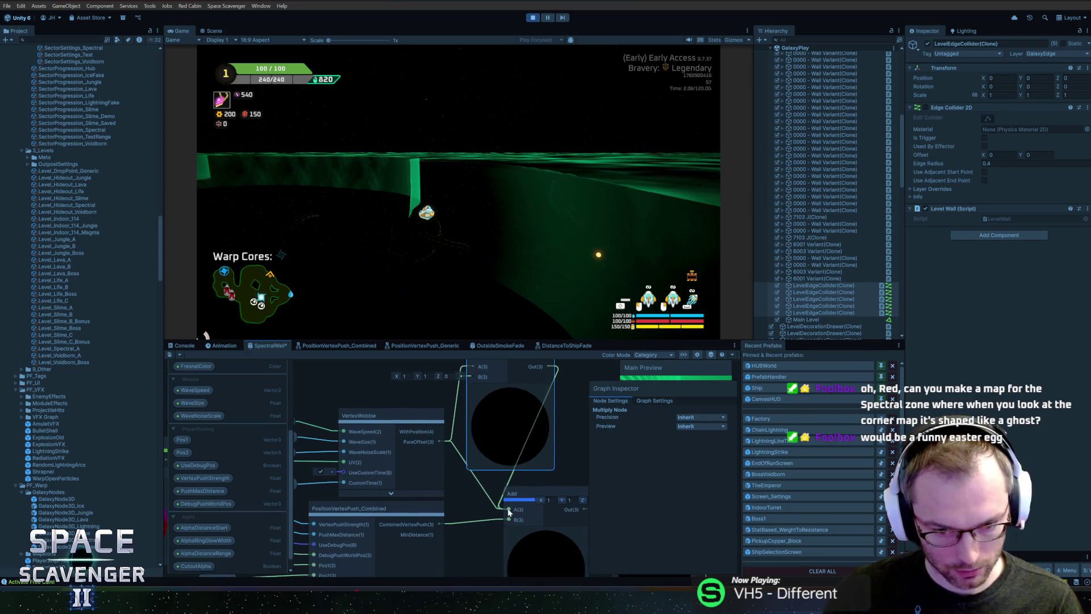
pyautogui.click(170, 354)
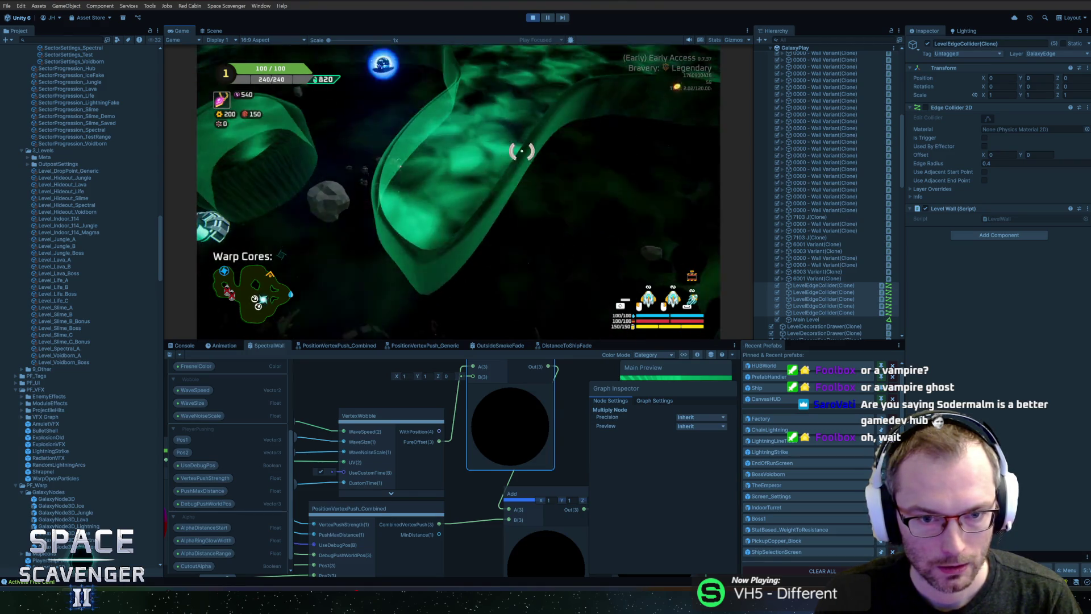
# Find LevelWall3D(Clone) by filtering the Hierarchy for '3d' and set its TextureTiling X to 20.
pyautogui.click(830, 39)
pyautogui.write('3d')
pyautogui.click(804, 61)
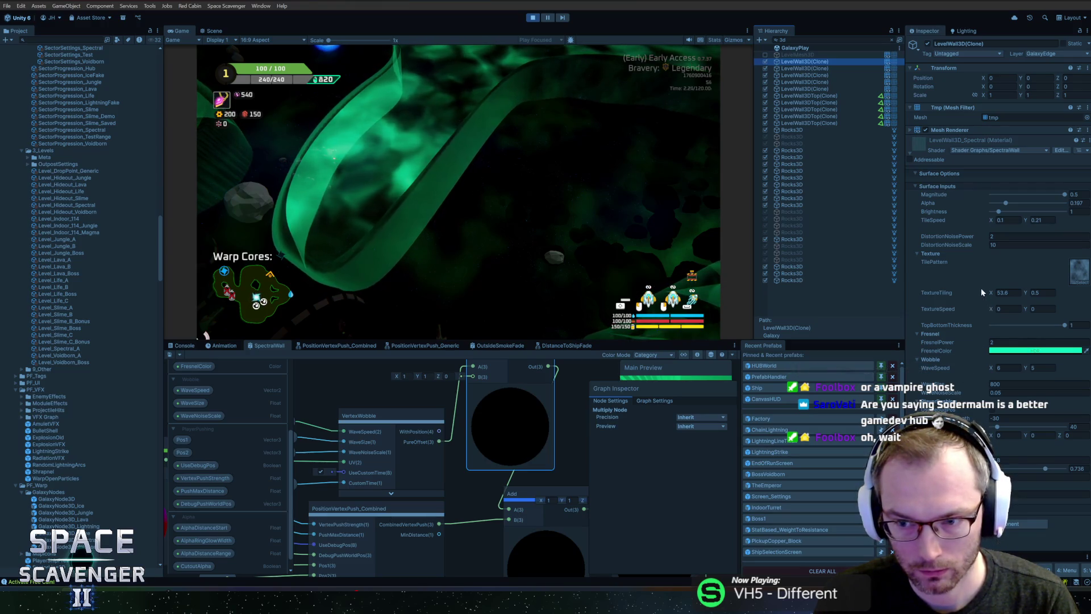
pyautogui.click(1008, 292)
pyautogui.write('222')
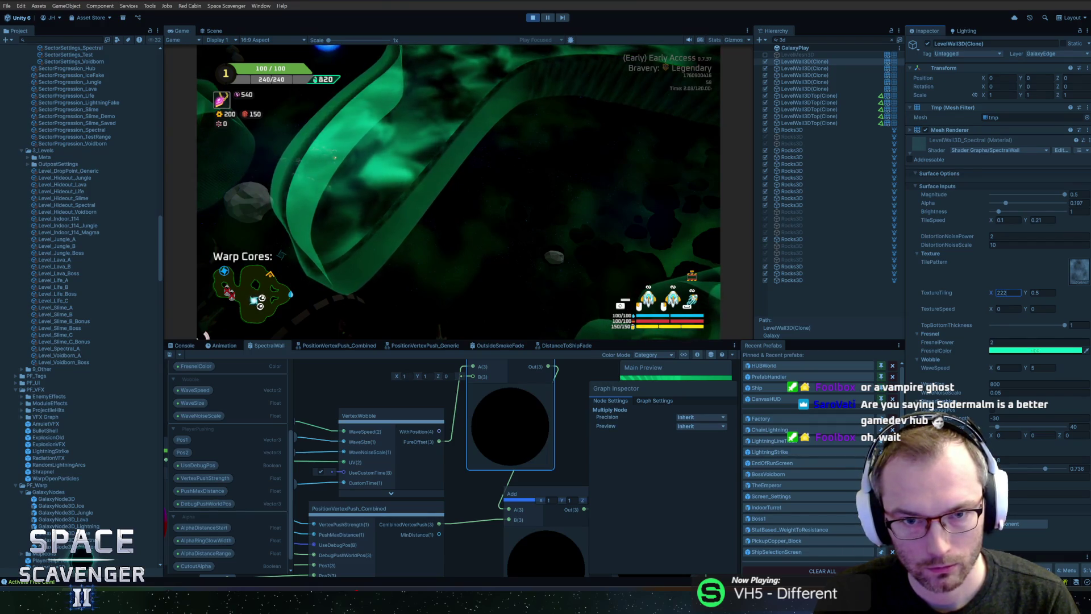
pyautogui.write('0')
pyautogui.press('Return')
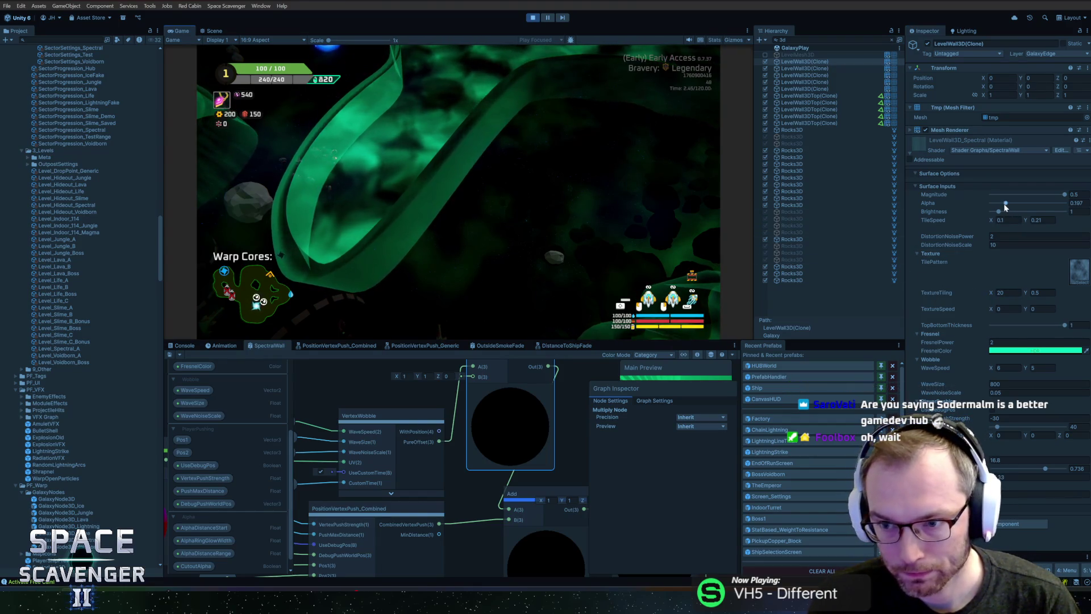
# Raise the wall material's alpha, set TextureSpeed to 0.03 by 0.05, then bring up the Zelda reference video.
pyautogui.moveTo(1005, 203); pyautogui.dragTo(1069, 207)
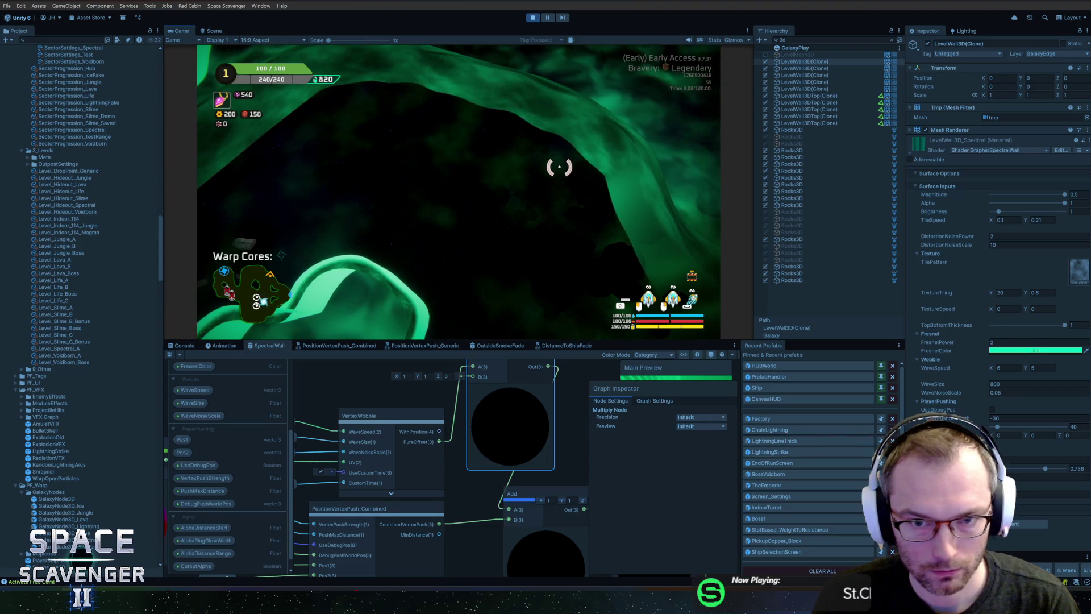
pyautogui.write('1')
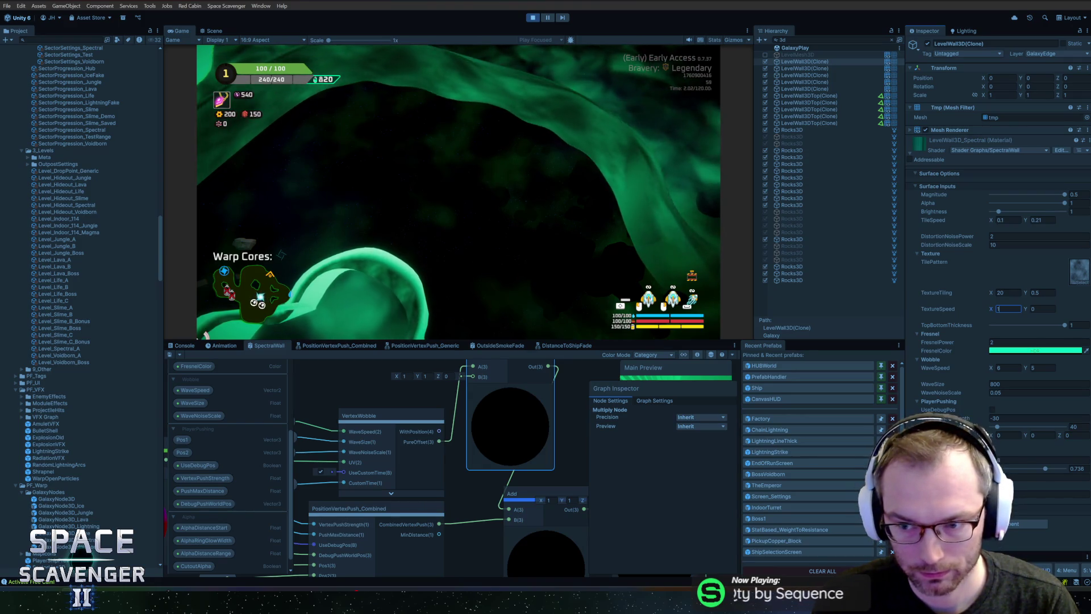
pyautogui.write('0.1')
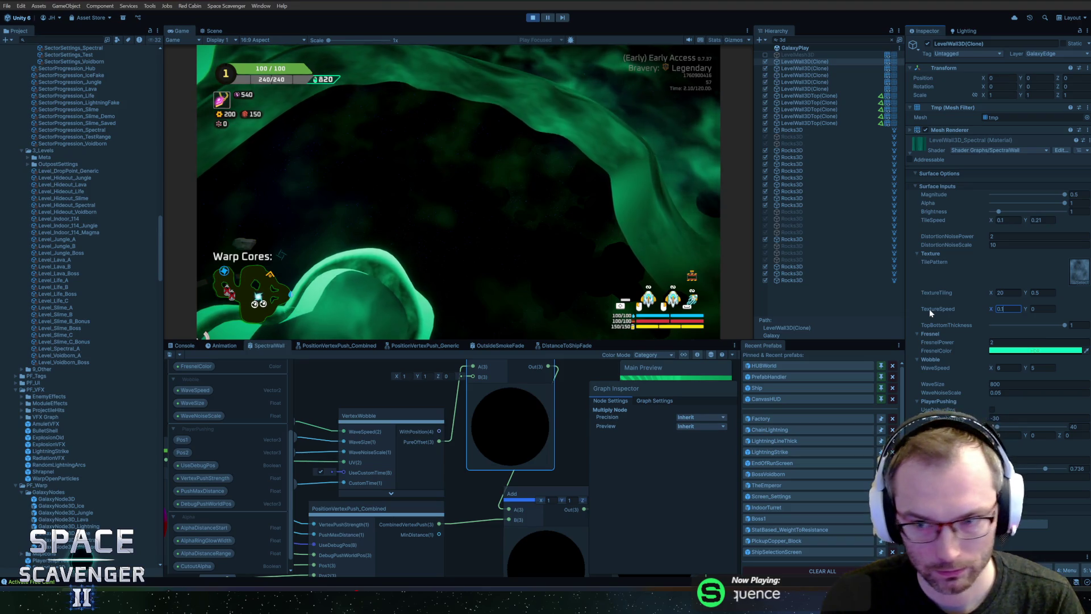
pyautogui.press('Tab')
pyautogui.write('.05')
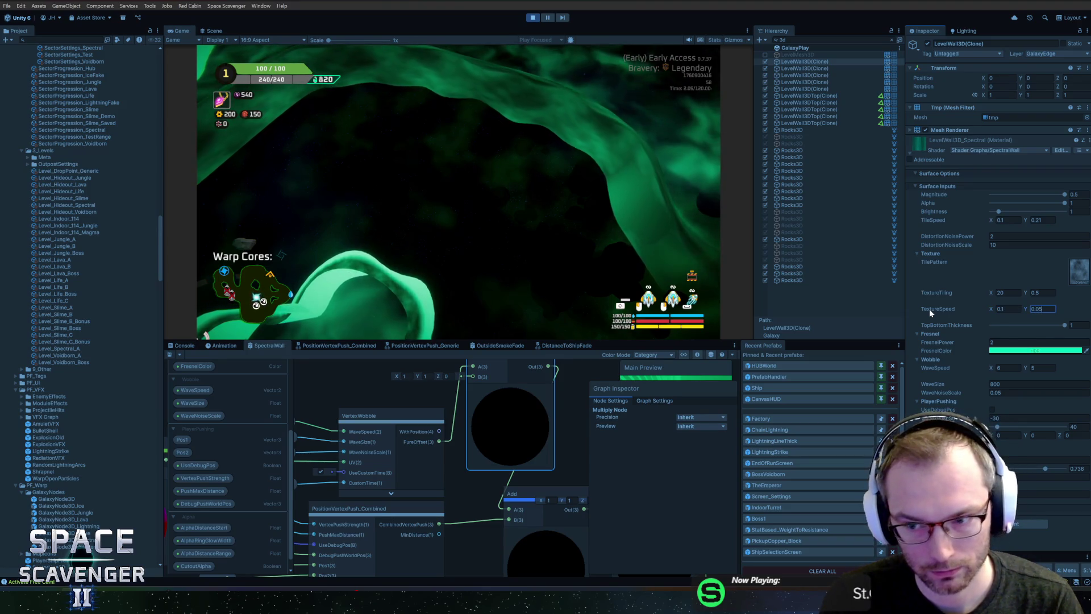
pyautogui.hotkey('shift', 'Tab')
pyautogui.write('0.03')
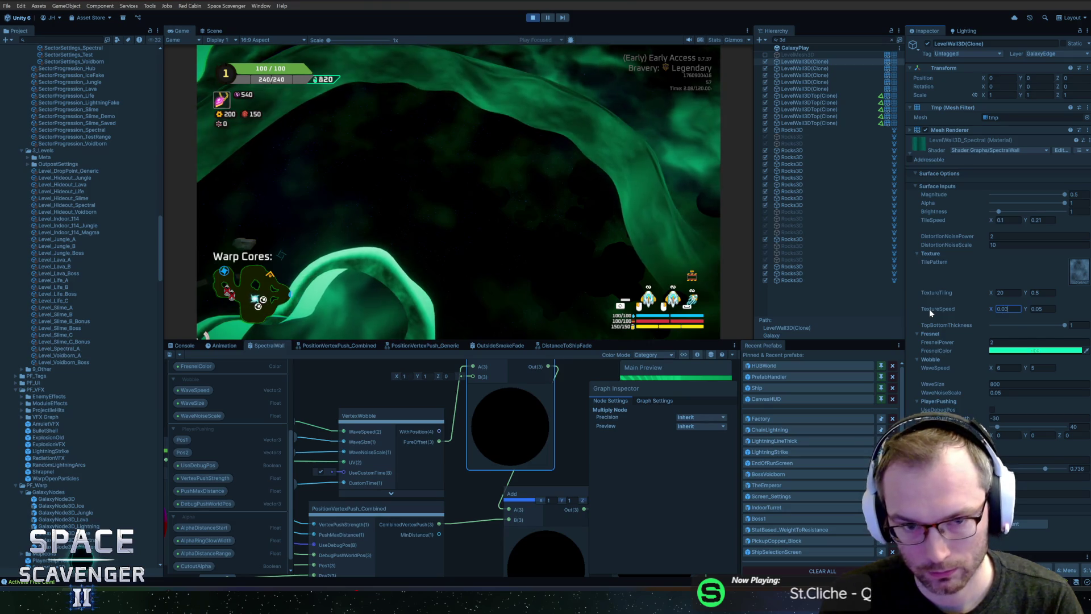
pyautogui.click(540, 159)
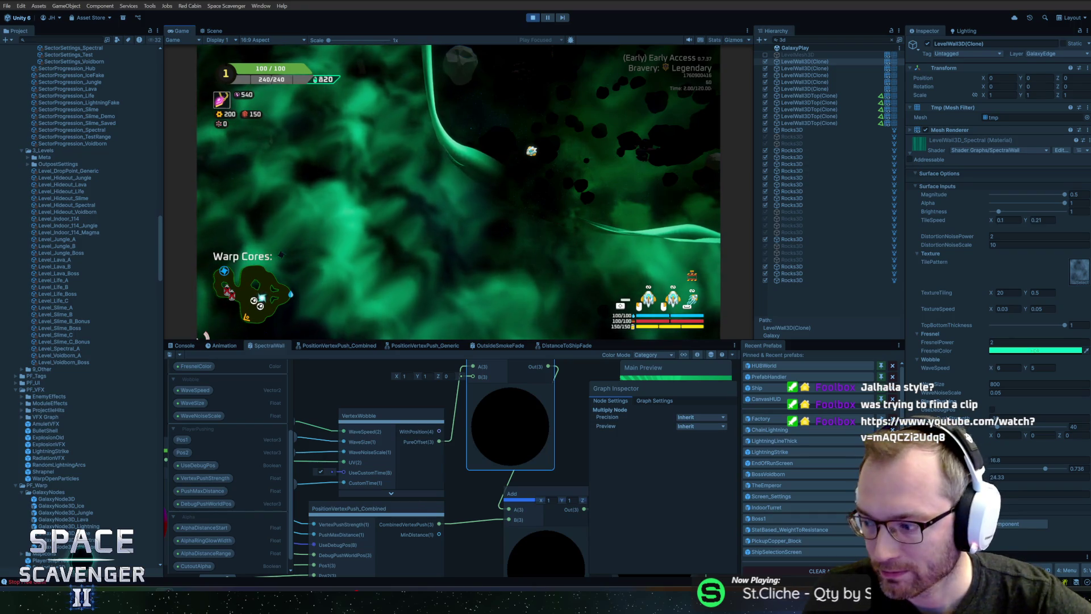
pyautogui.moveTo(1090, 68)
pyautogui.mouseDown()
pyautogui.moveTo(222, 67)
pyautogui.moveTo(253, 65)
pyautogui.mouseUp()
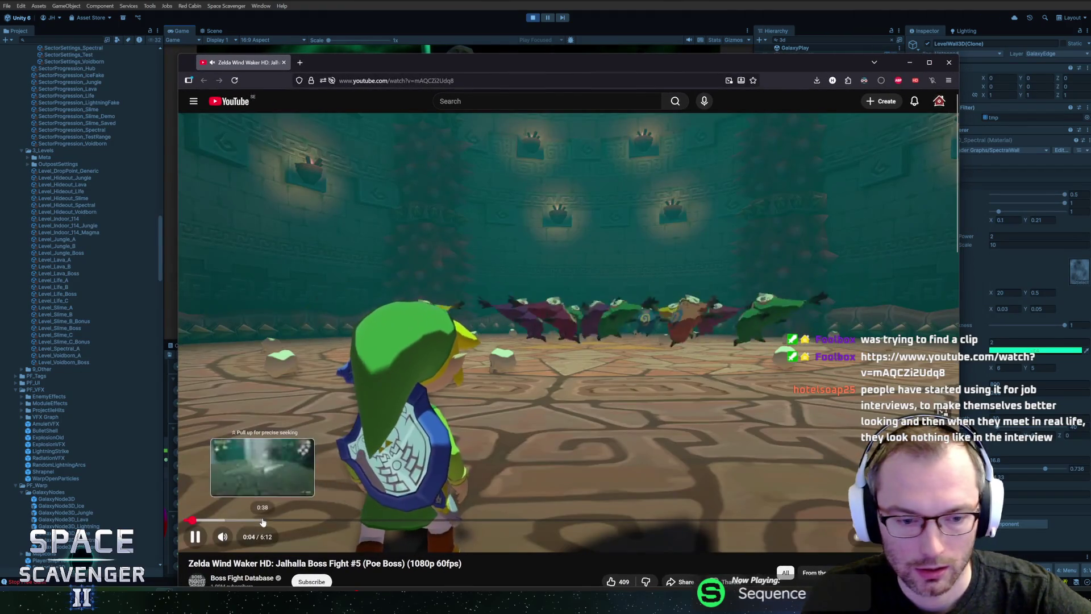
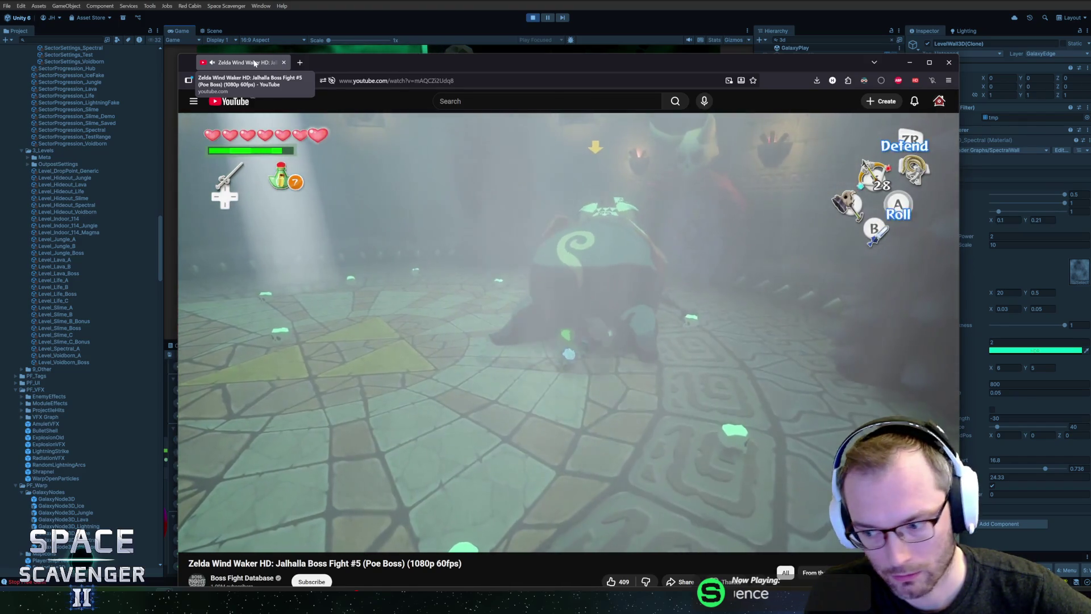
# Hide the Wind Waker boss fight video and return focus to the running game in Unity.
pyautogui.hotkey('alt', 'Tab')
pyautogui.click(377, 246)
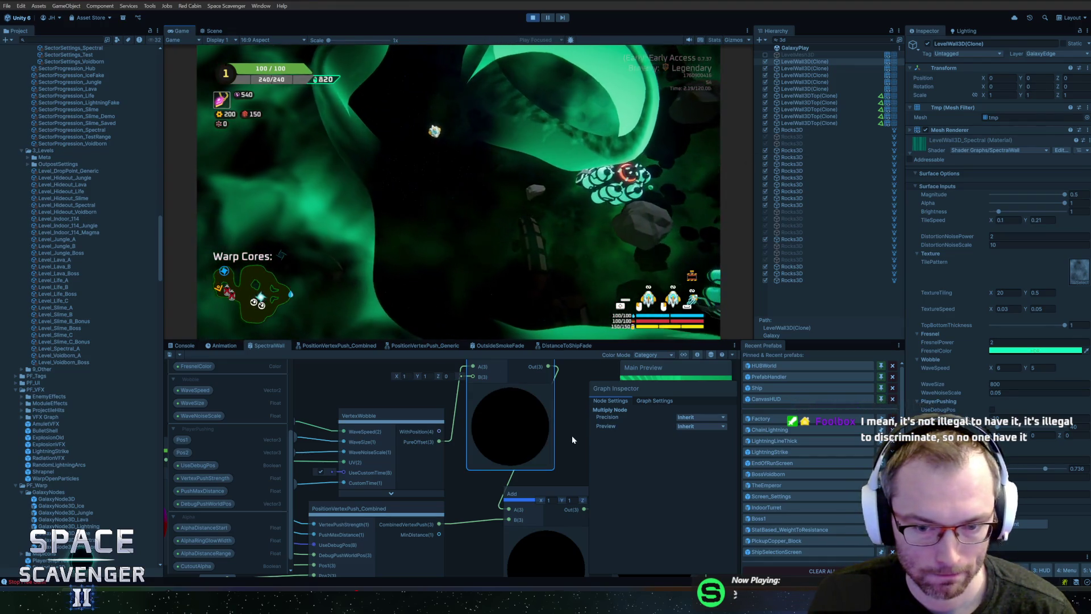
# Review SectorSettings_Spectral's wall materials, LevelWallSpectralTop and LevelWall3D_Spectral, and widen the Inspector.
pyautogui.scroll(-3, 572, 436)
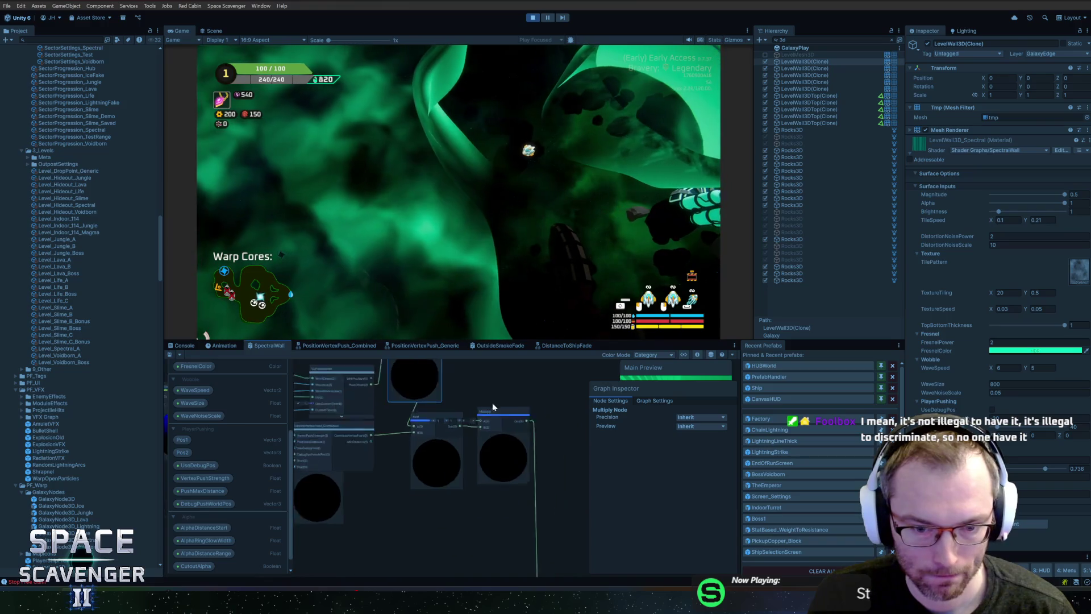
pyautogui.moveTo(548, 496)
pyautogui.mouseDown()
pyautogui.moveTo(452, 432)
pyautogui.moveTo(443, 461)
pyautogui.mouseUp()
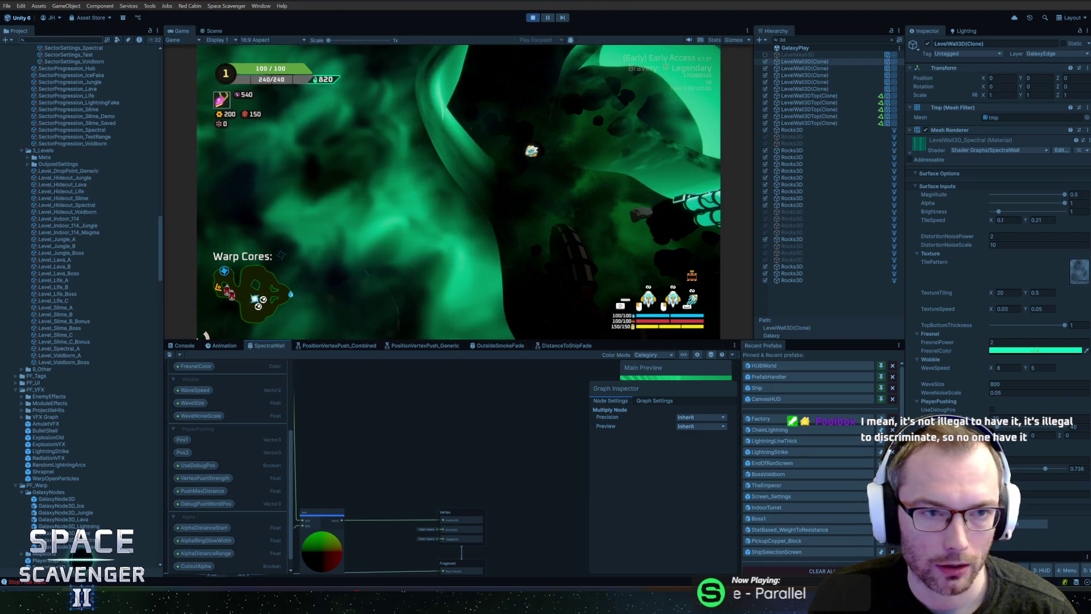
pyautogui.click(71, 47)
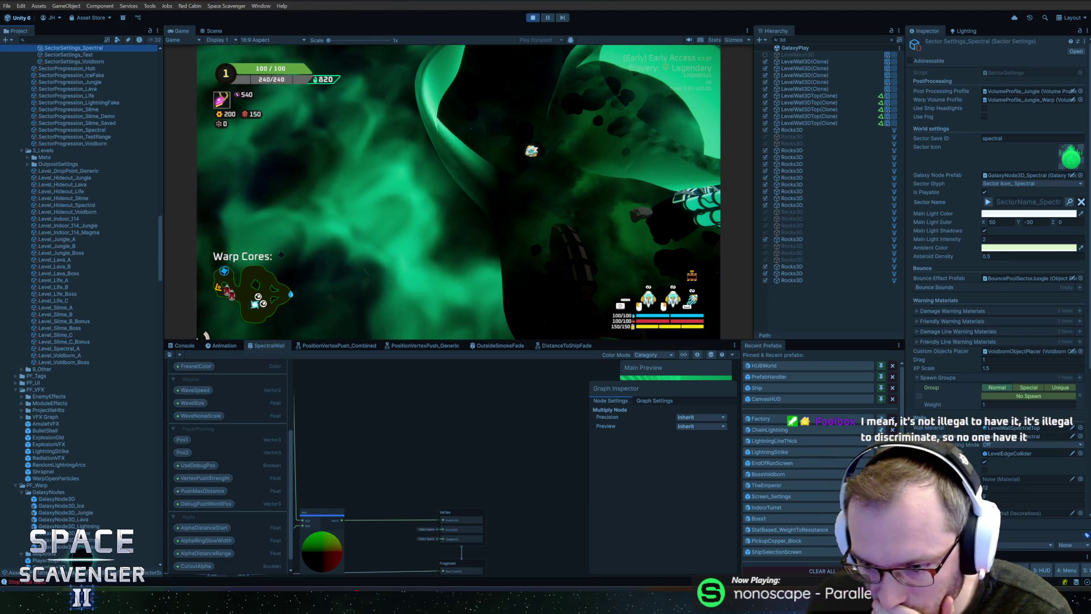
pyautogui.scroll(-3, 995, 227)
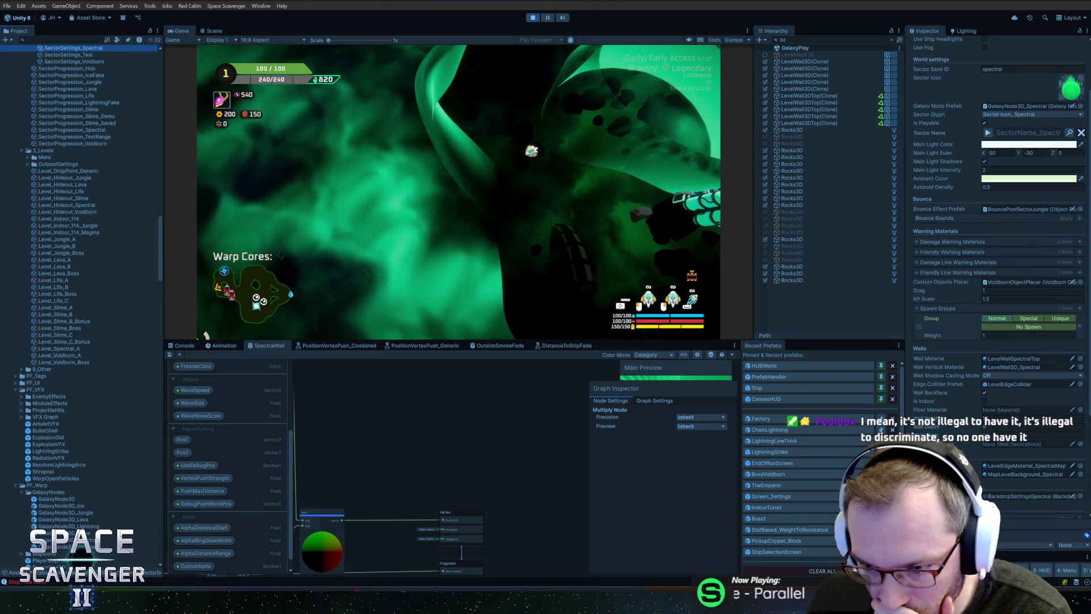
pyautogui.scroll(-2, 995, 227)
pyautogui.scroll(1, 995, 227)
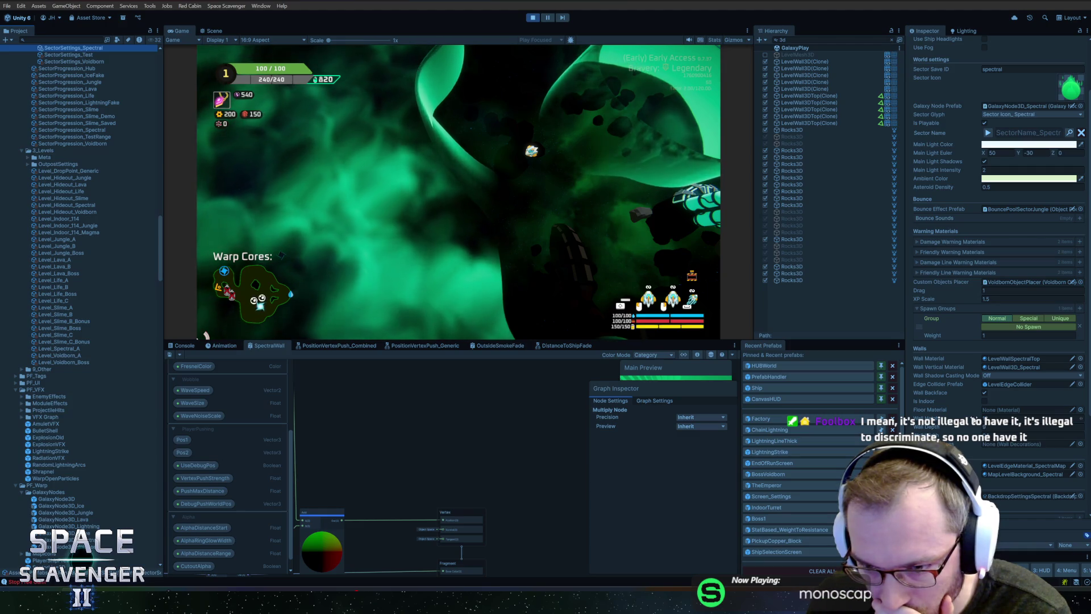
pyautogui.scroll(-2, 994, 227)
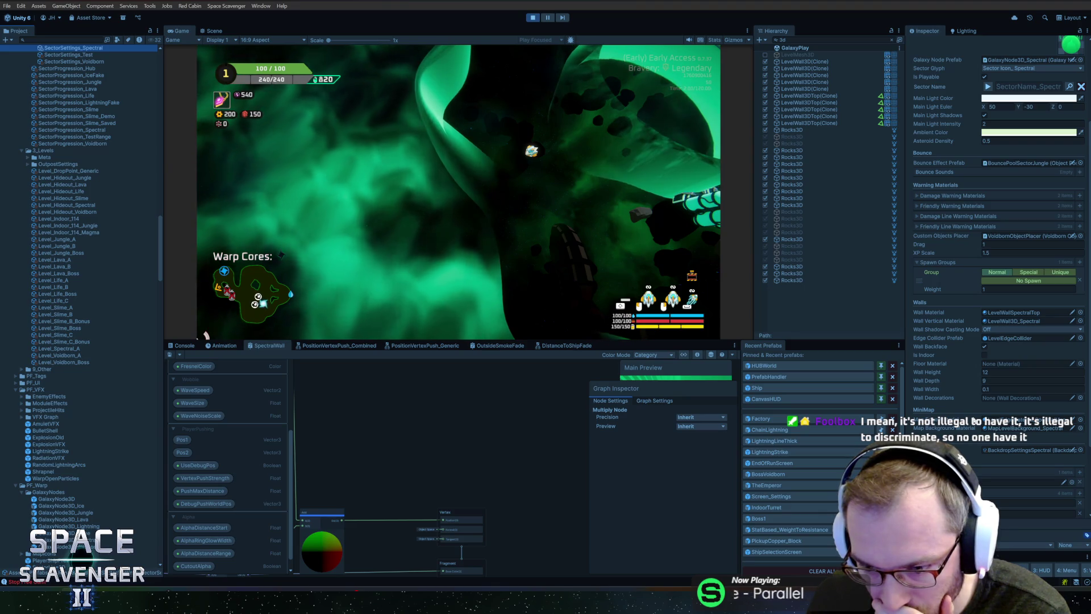
pyautogui.scroll(-4, 968, 373)
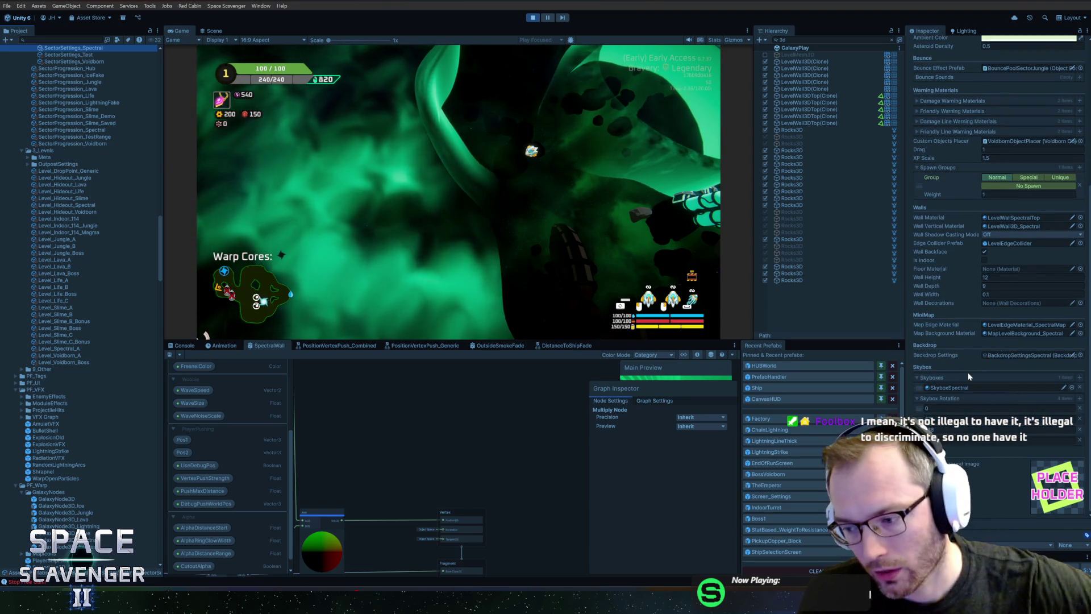
pyautogui.scroll(5, 969, 370)
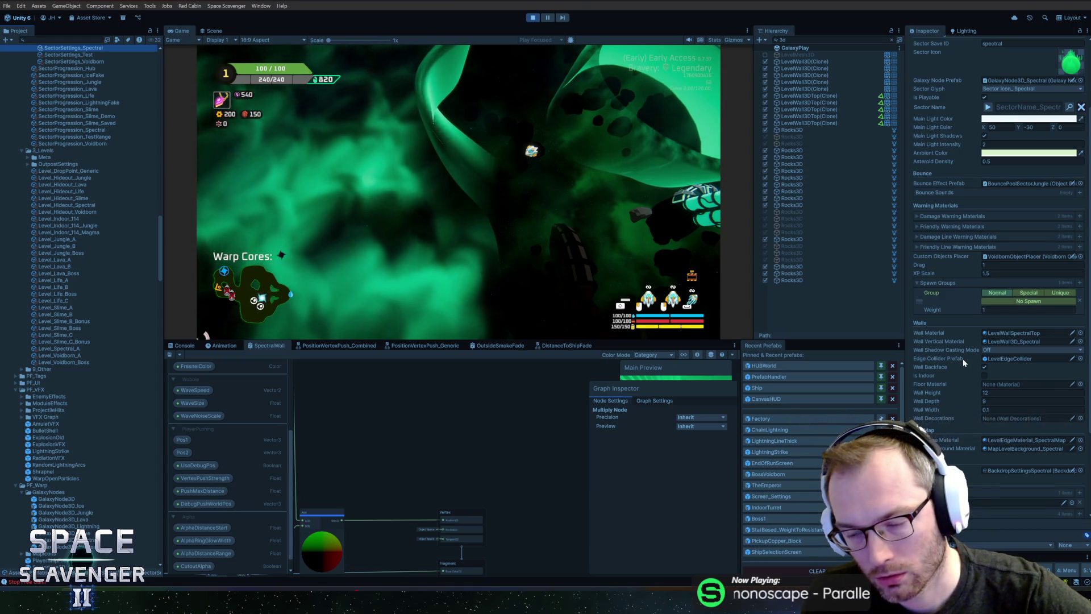
pyautogui.scroll(3, 962, 359)
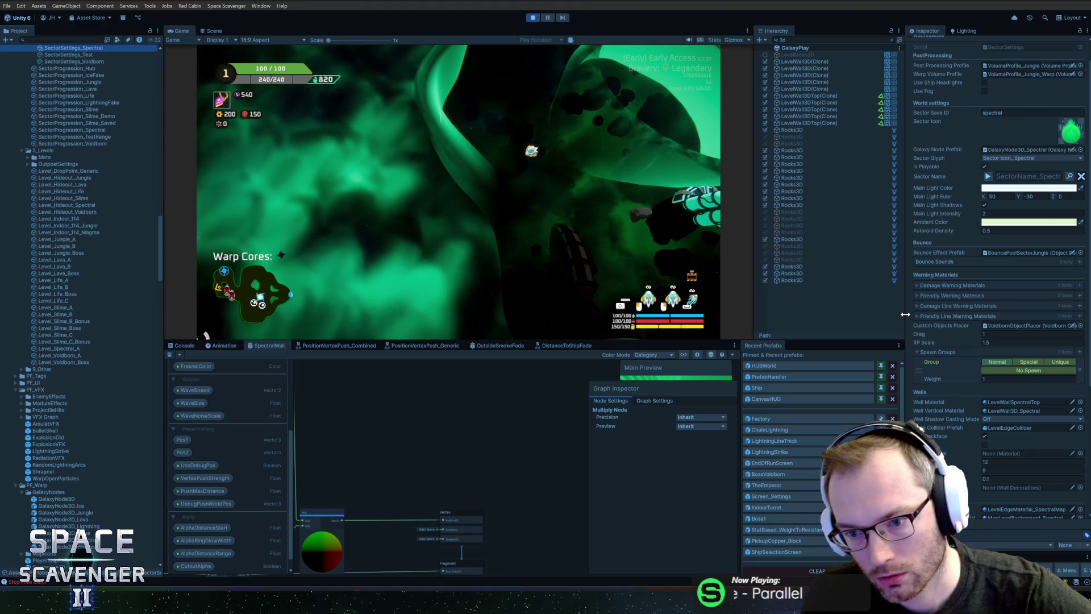
pyautogui.moveTo(906, 313); pyautogui.dragTo(873, 313)
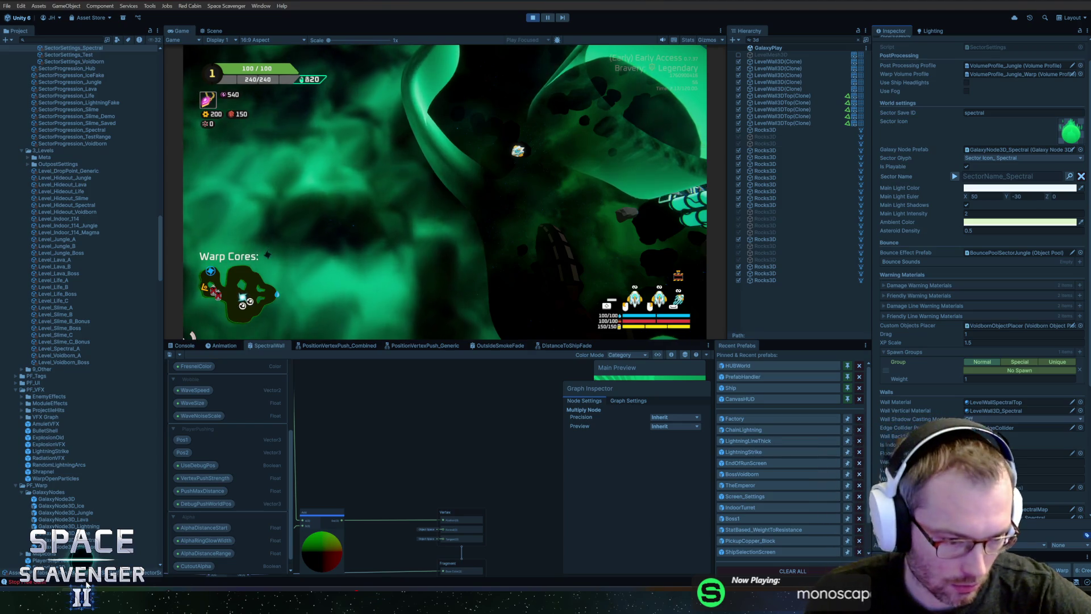
# Search LevelGenerator.cs for 'back', then 'mesh', then 'thick' to reach CreateEdgeThick.
pyautogui.click(86, 586)
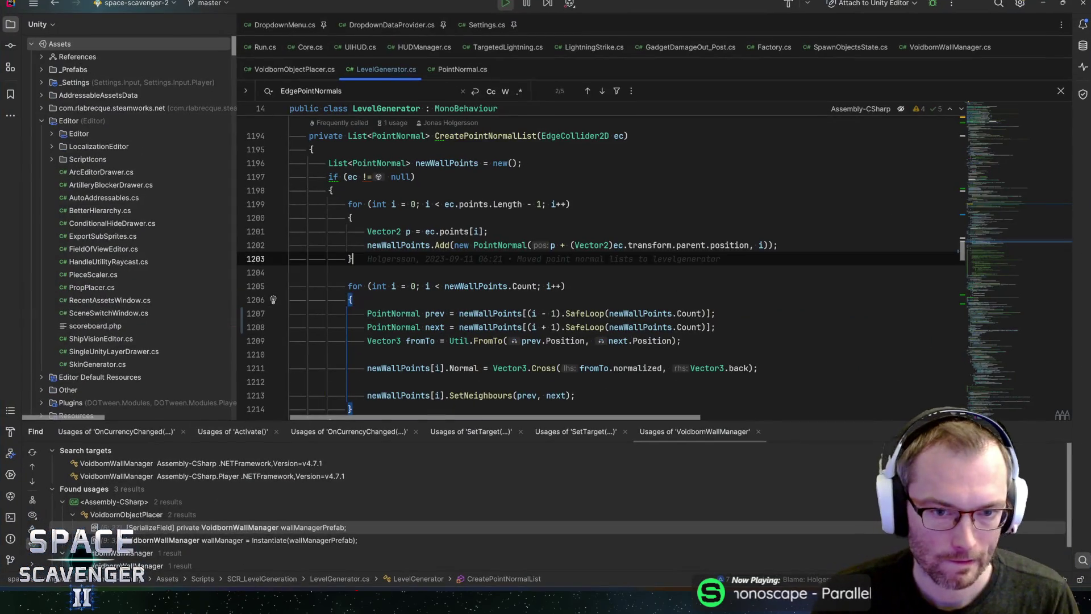
pyautogui.hotkey('ctrl', 'f')
pyautogui.write('back')
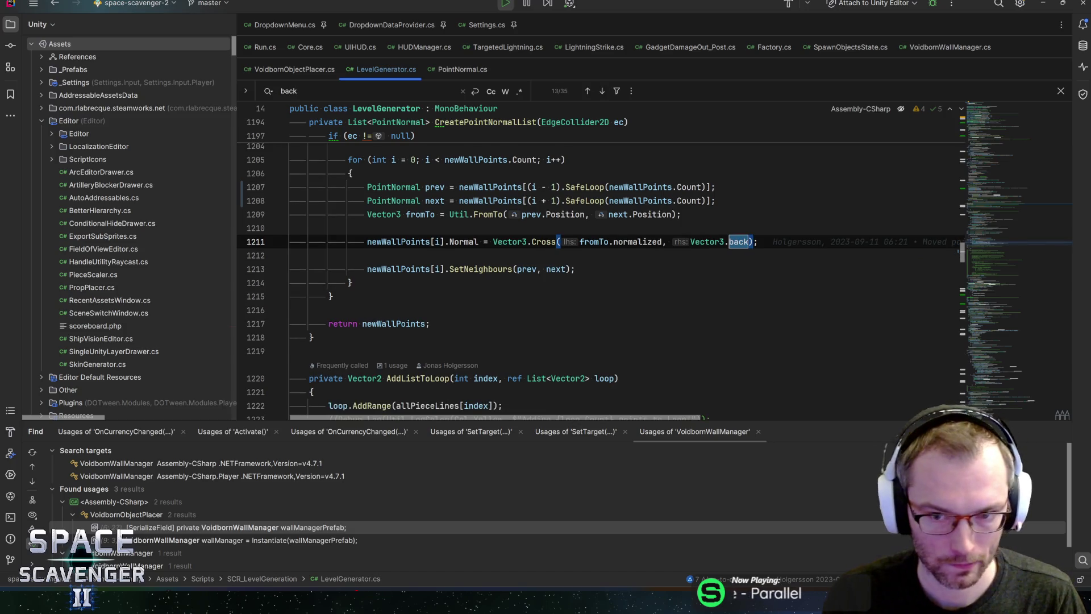
pyautogui.press('Return')
pyautogui.press('Return')
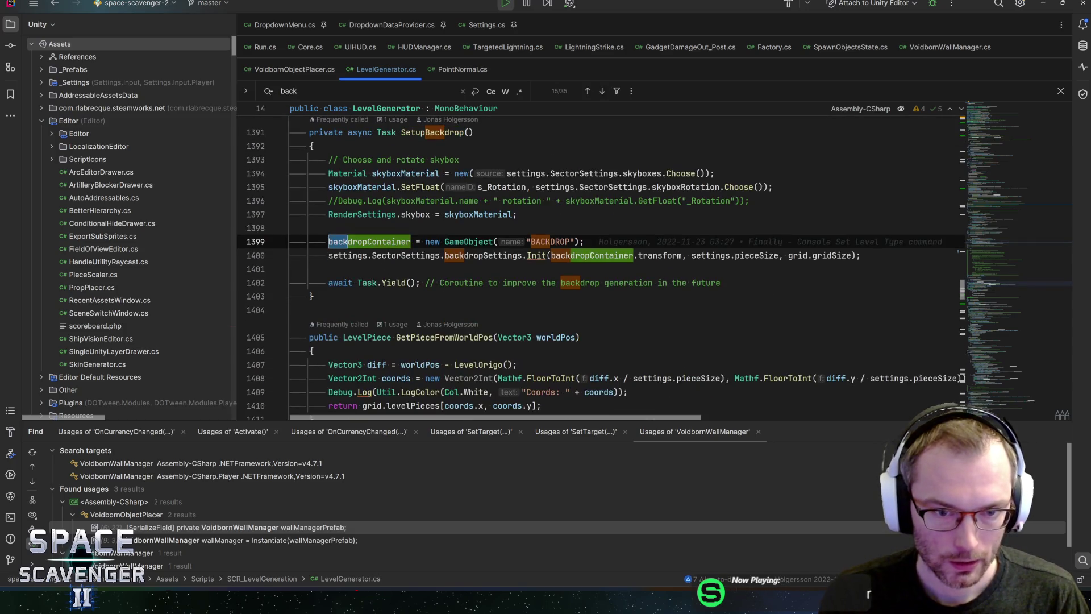
pyautogui.press('Return')
pyautogui.press('Return')
pyautogui.press('Return')
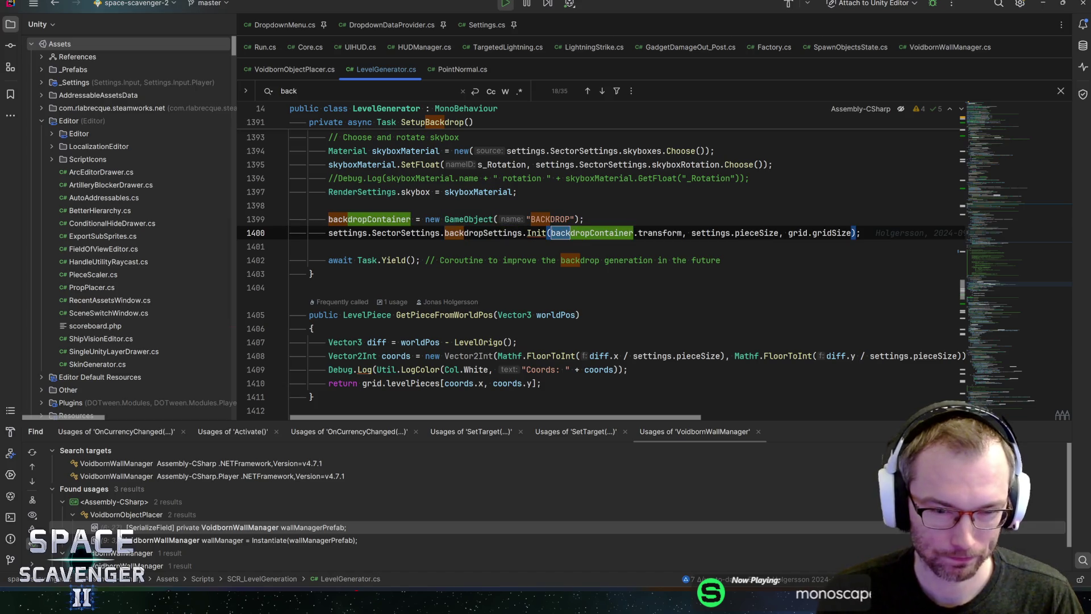
pyautogui.press('BackSpace')
pyautogui.press('BackSpace')
pyautogui.press('BackSpace')
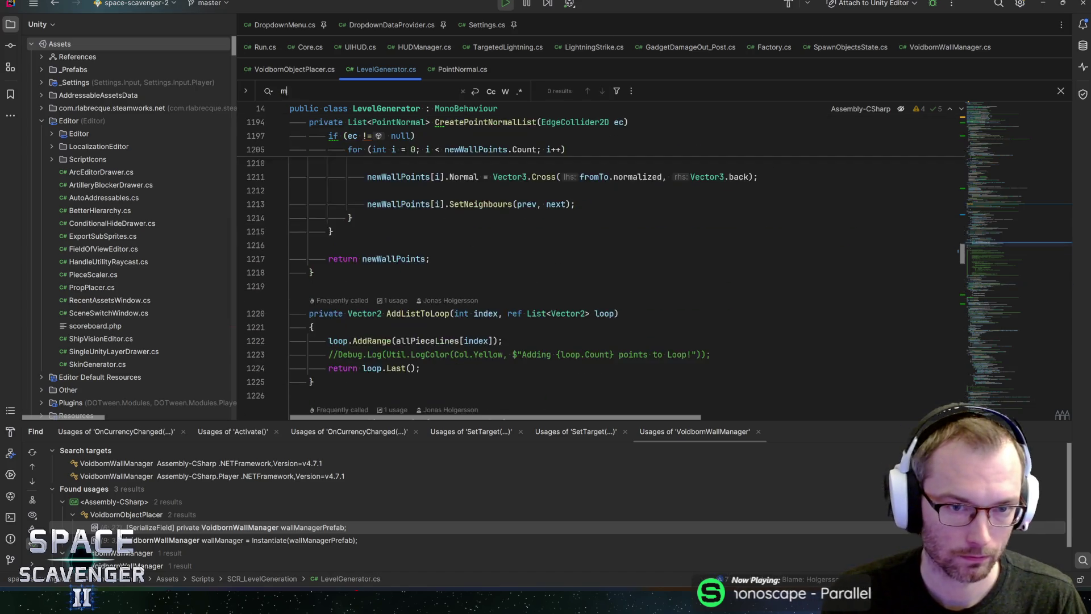
pyautogui.write('mesh')
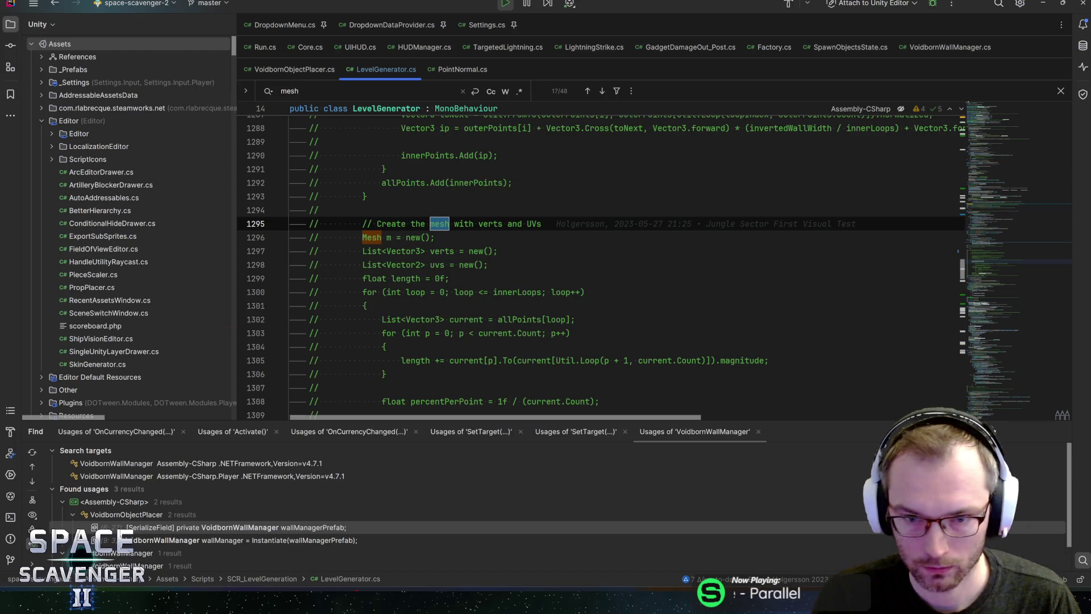
pyautogui.scroll(-15, 597, 261)
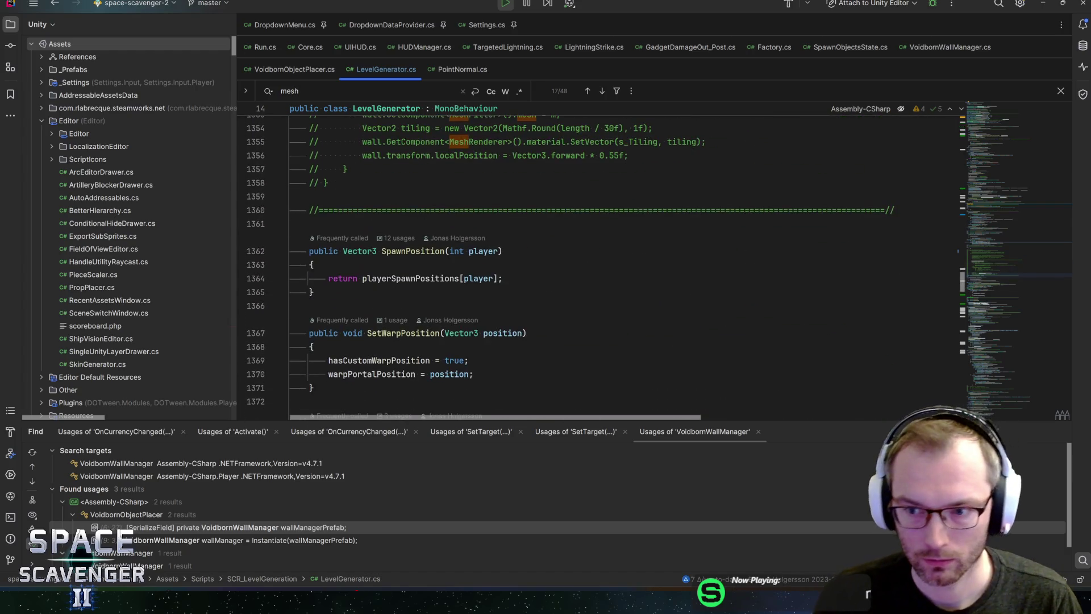
pyautogui.scroll(20, 597, 262)
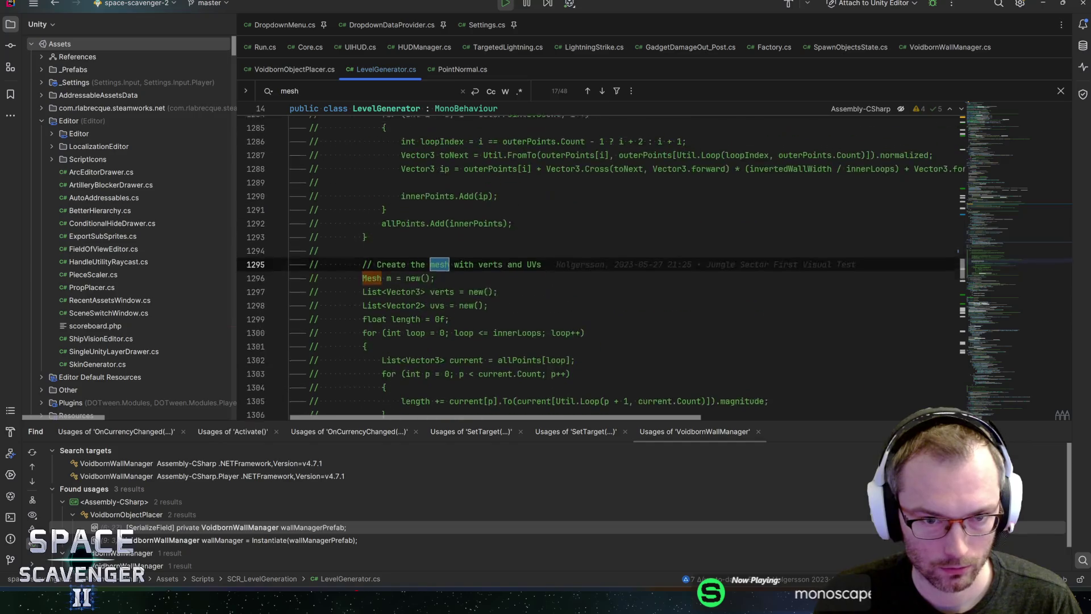
pyautogui.scroll(10, 597, 262)
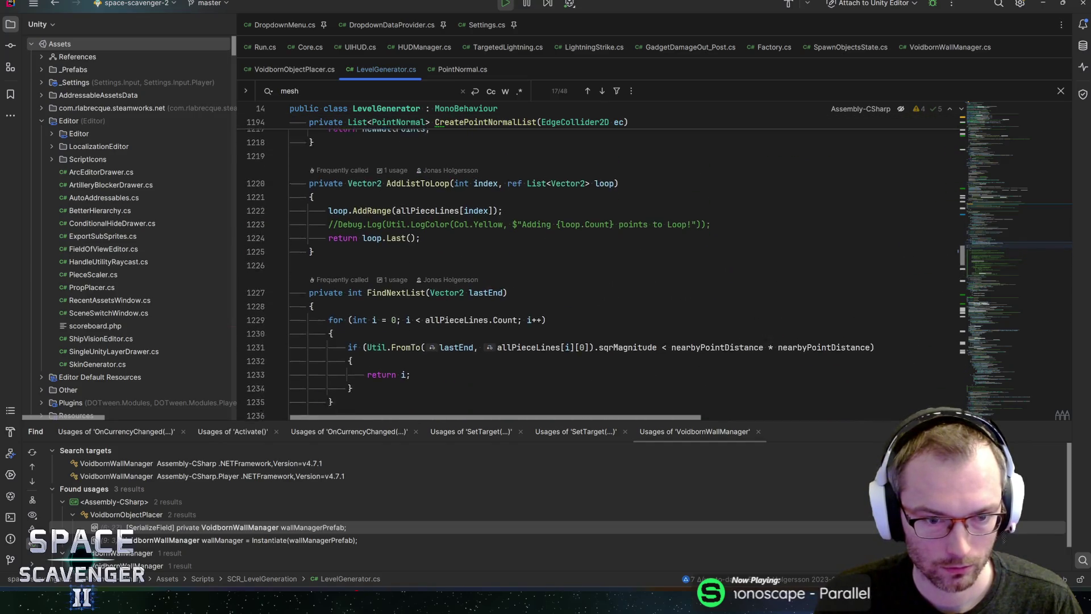
pyautogui.hotkey('ctrl', 'a')
pyautogui.write('thick')
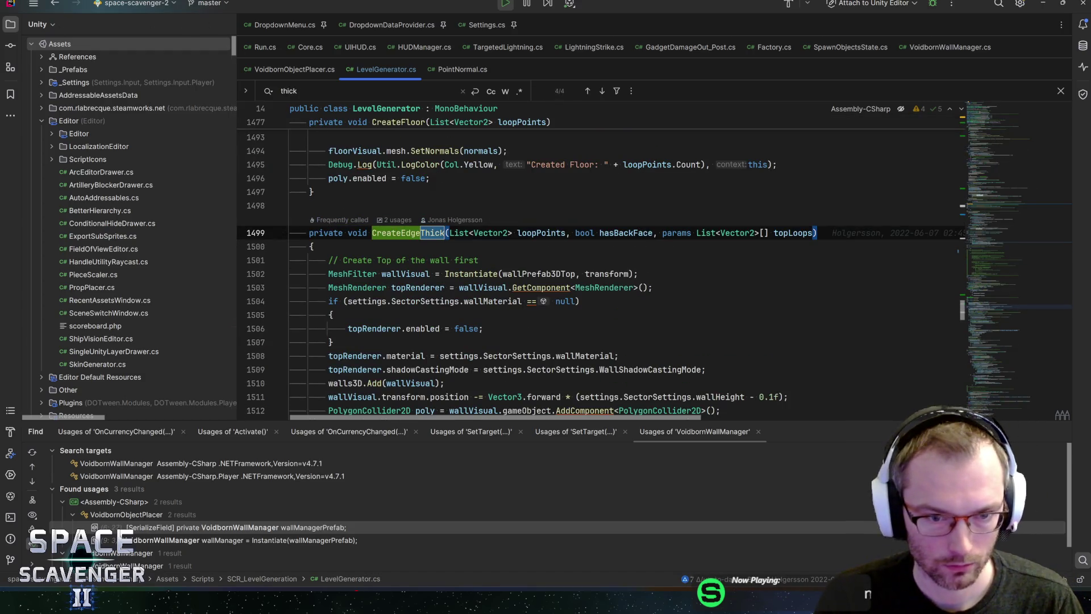
# Read through CreateEdgeThick's wall-top code, past the Fix Intersections comment to the hasBackFace check.
pyautogui.click(312, 246)
pyautogui.click(446, 260)
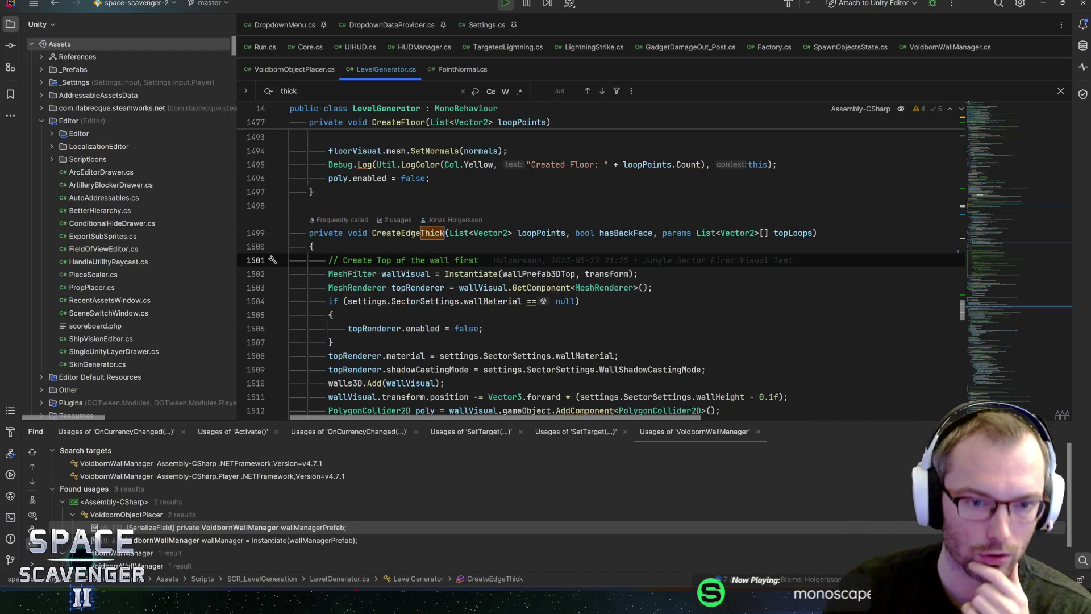
pyautogui.scroll(-5, 568, 273)
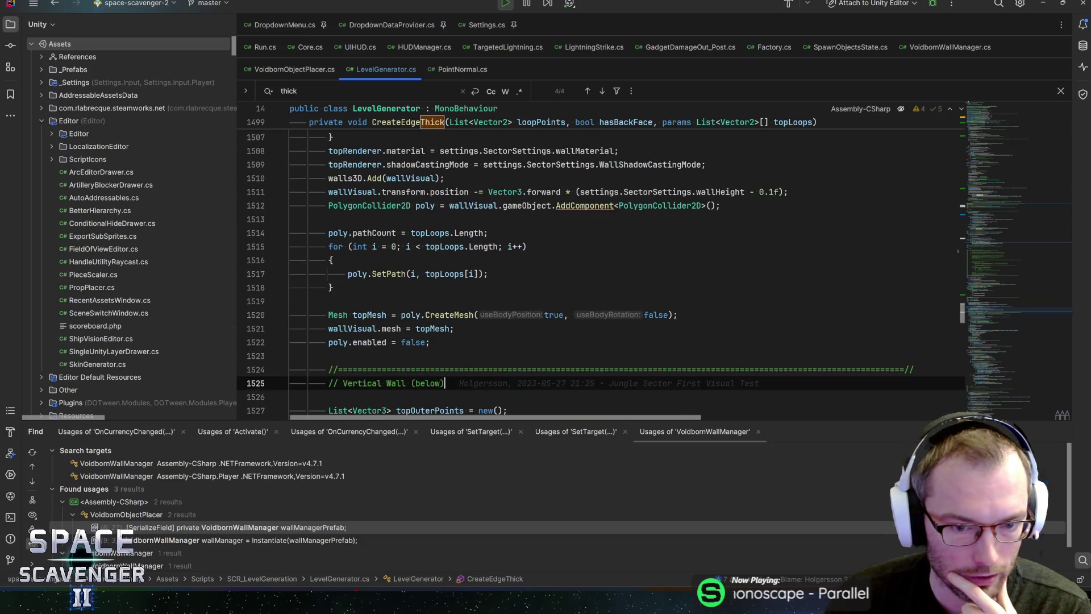
pyautogui.scroll(-12, 569, 273)
pyautogui.scroll(-3, 568, 273)
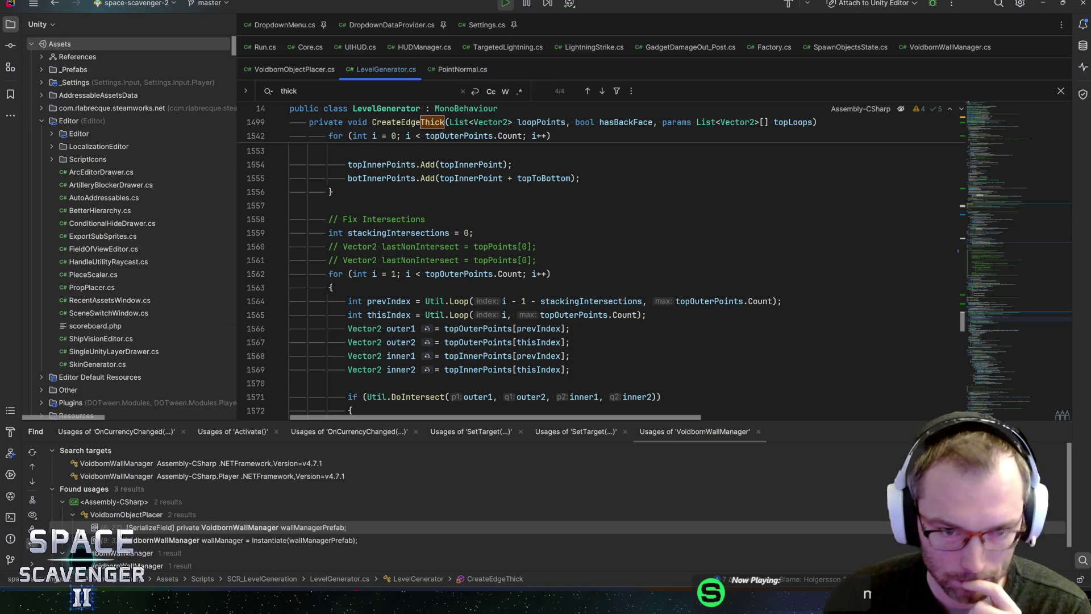
pyautogui.click(425, 219)
pyautogui.scroll(-2, 454, 248)
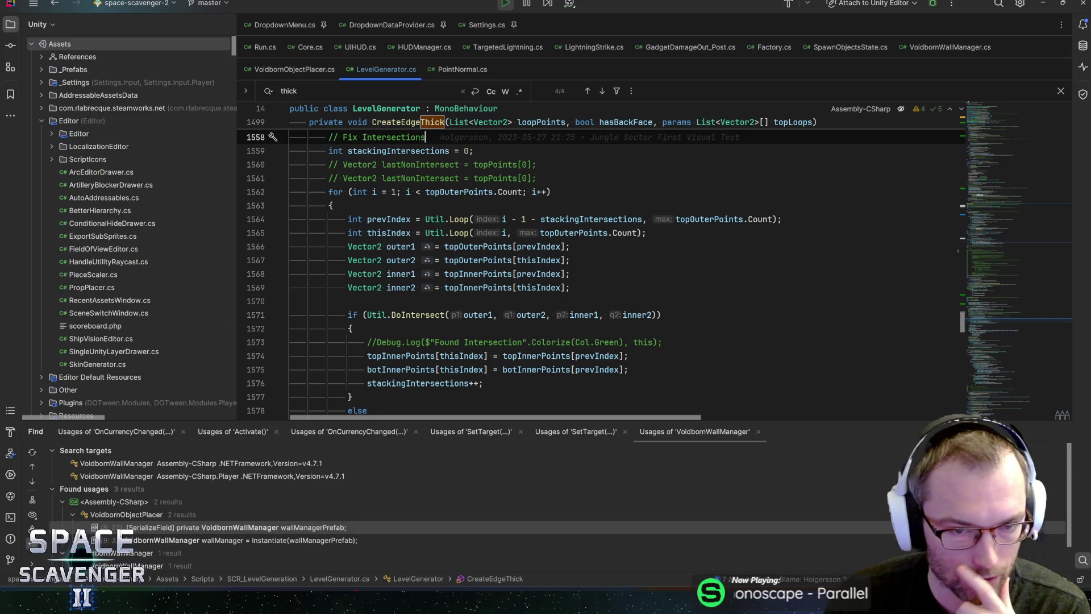
pyautogui.scroll(-2, 409, 244)
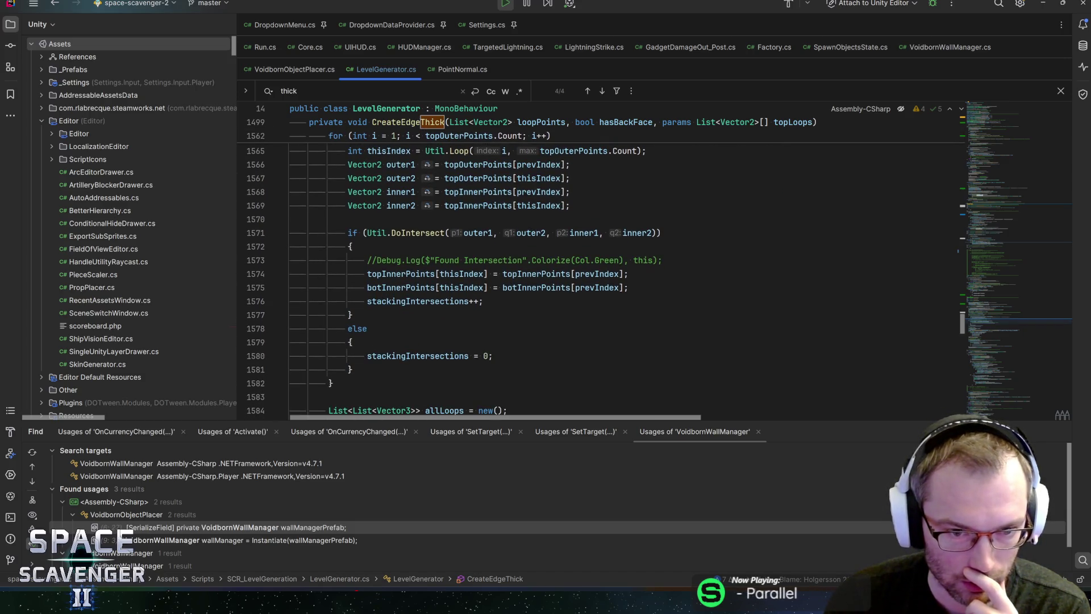
pyautogui.scroll(-3, 454, 280)
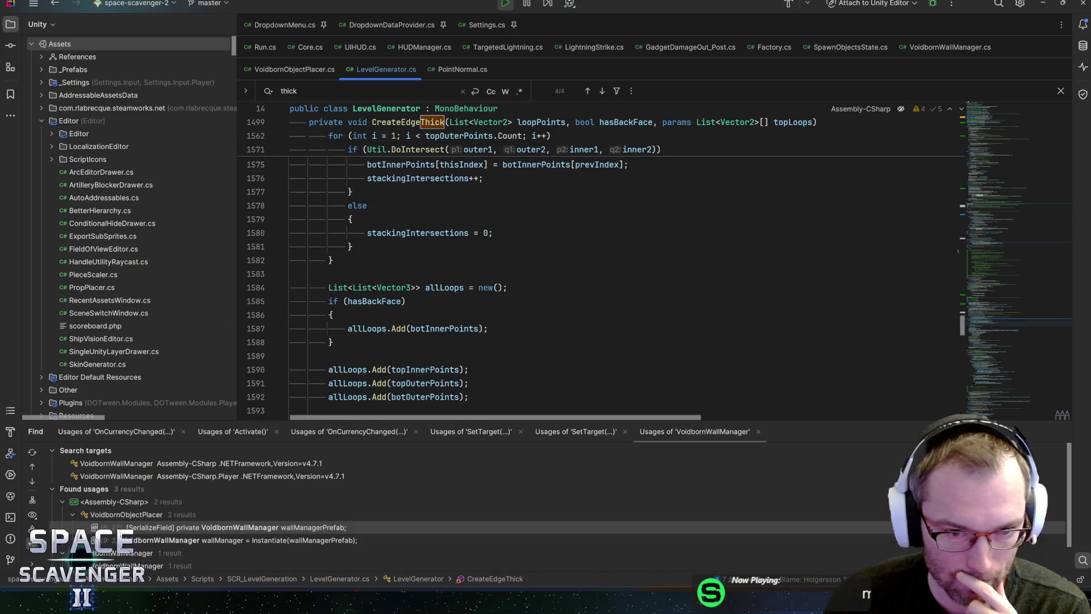
pyautogui.click(407, 302)
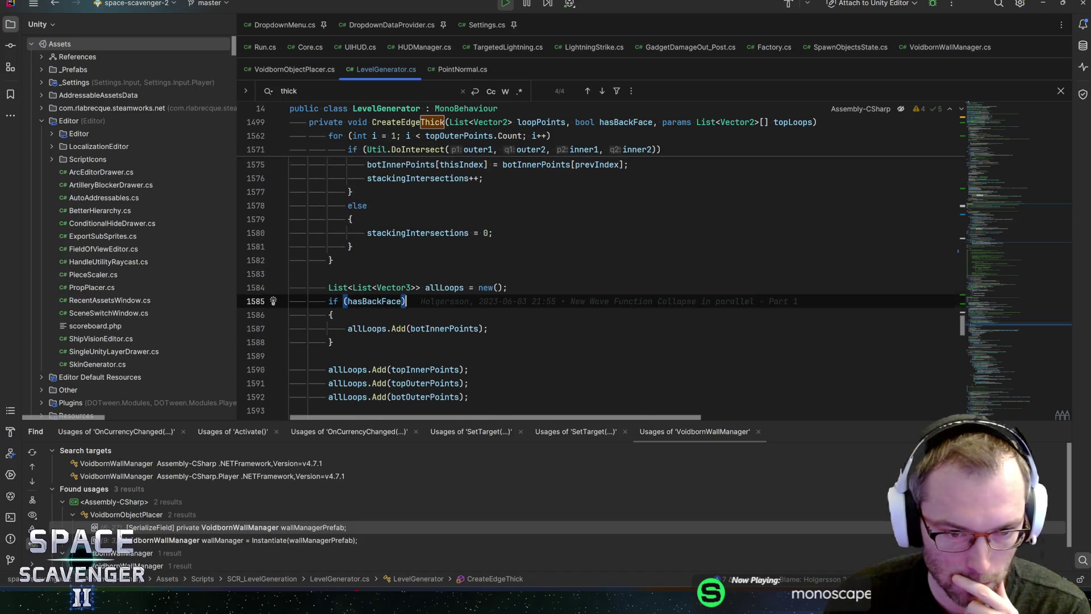
pyautogui.scroll(-2, 407, 301)
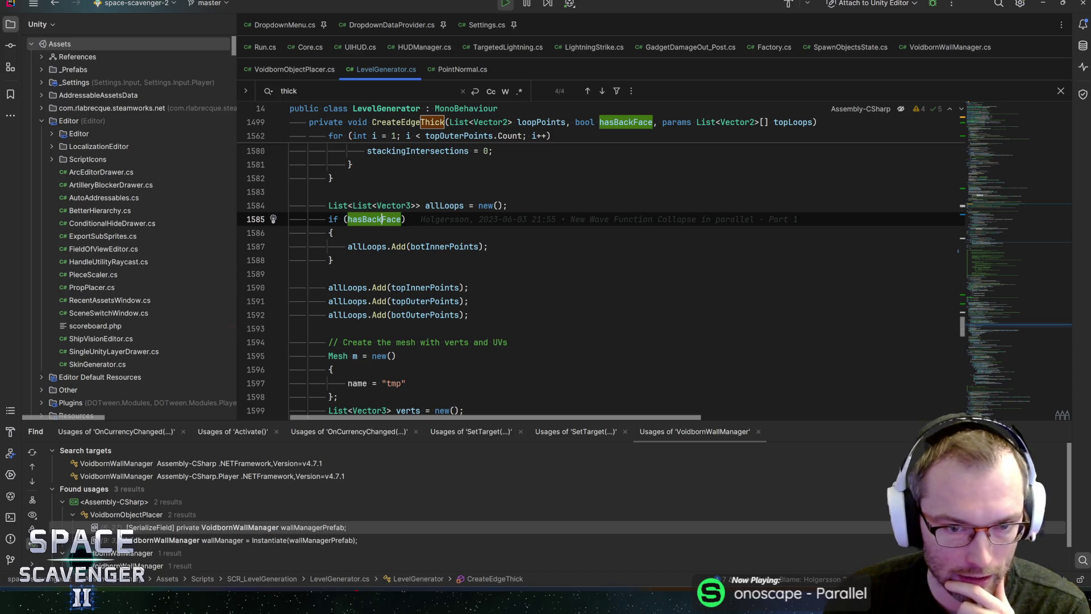
# Search LevelGenerator.cs for hasBackFace.
pyautogui.hotkey('ctrl', 'f')
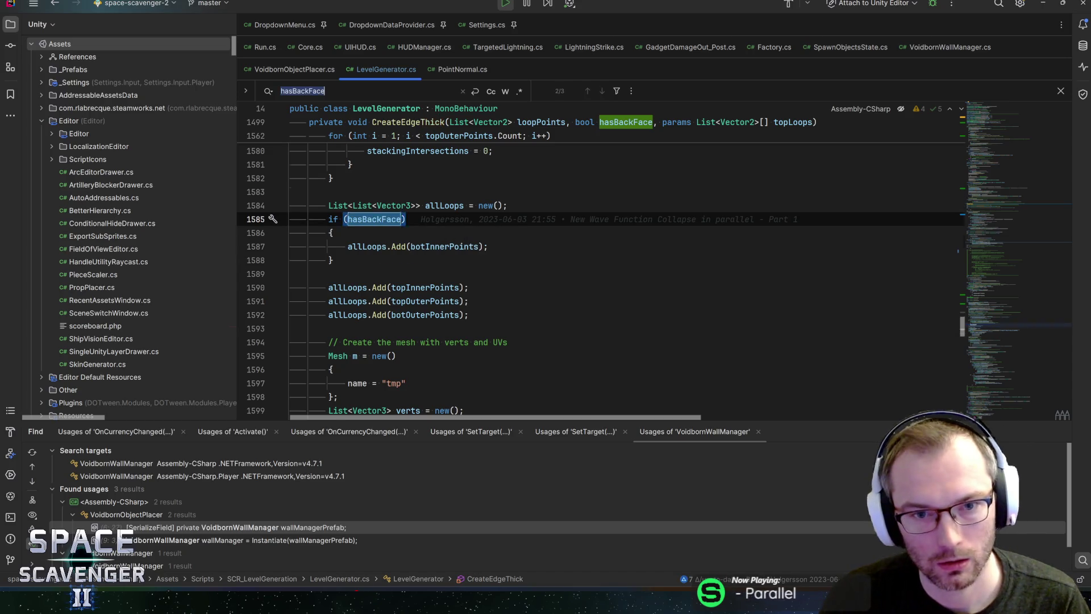
pyautogui.moveTo(368, 269)
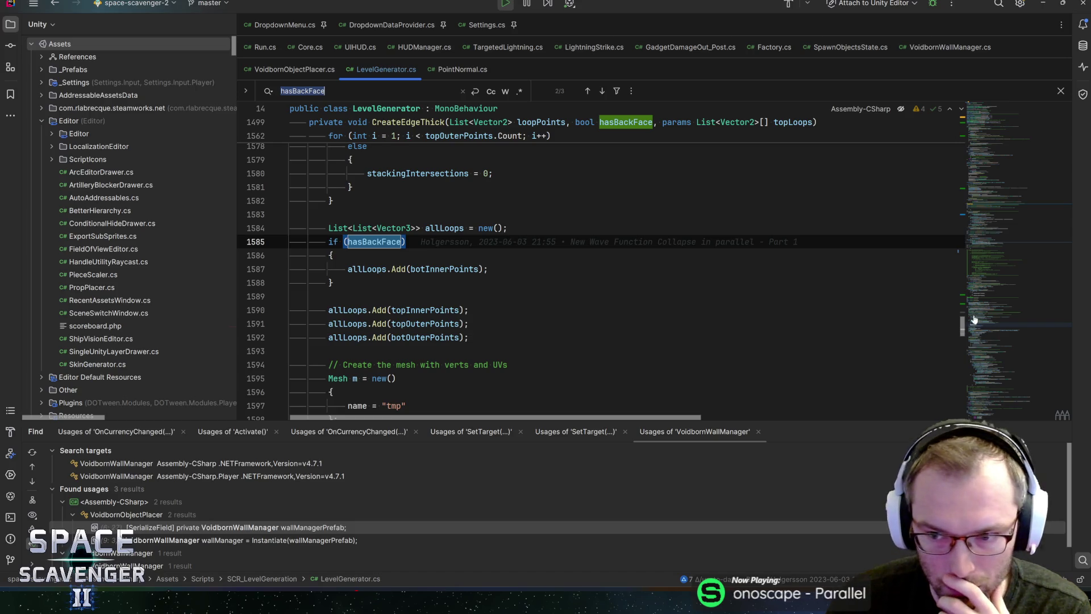
pyautogui.scroll(20, 625, 272)
pyautogui.scroll(7, 626, 273)
# Find the two usages of CreateEdgeThick, open the first call, and return to Unity.
pyautogui.click(408, 296)
pyautogui.hotkey('alt', 'F7')
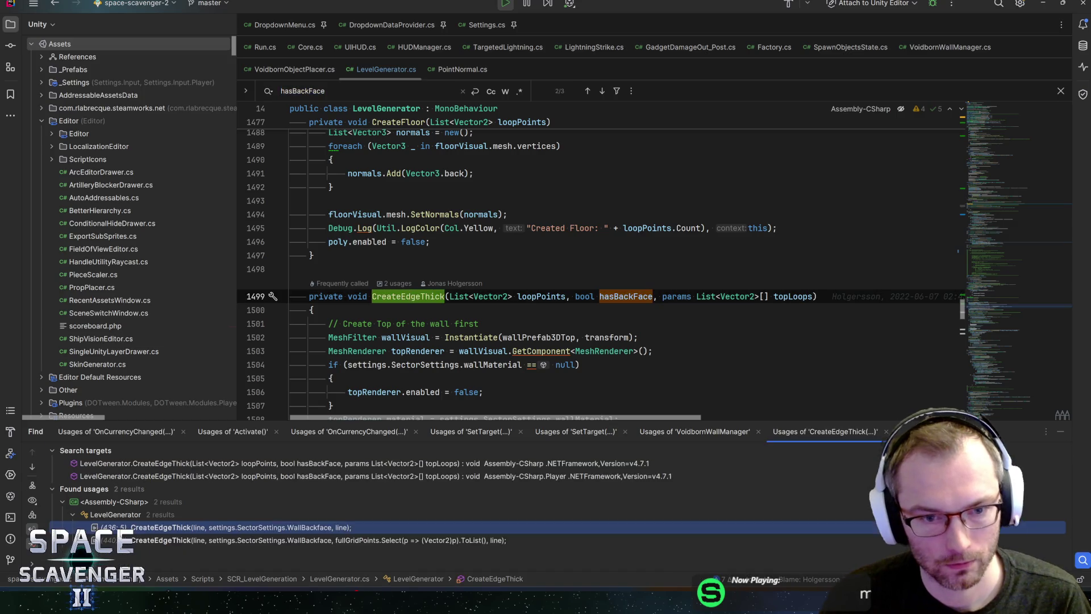
pyautogui.click(302, 528)
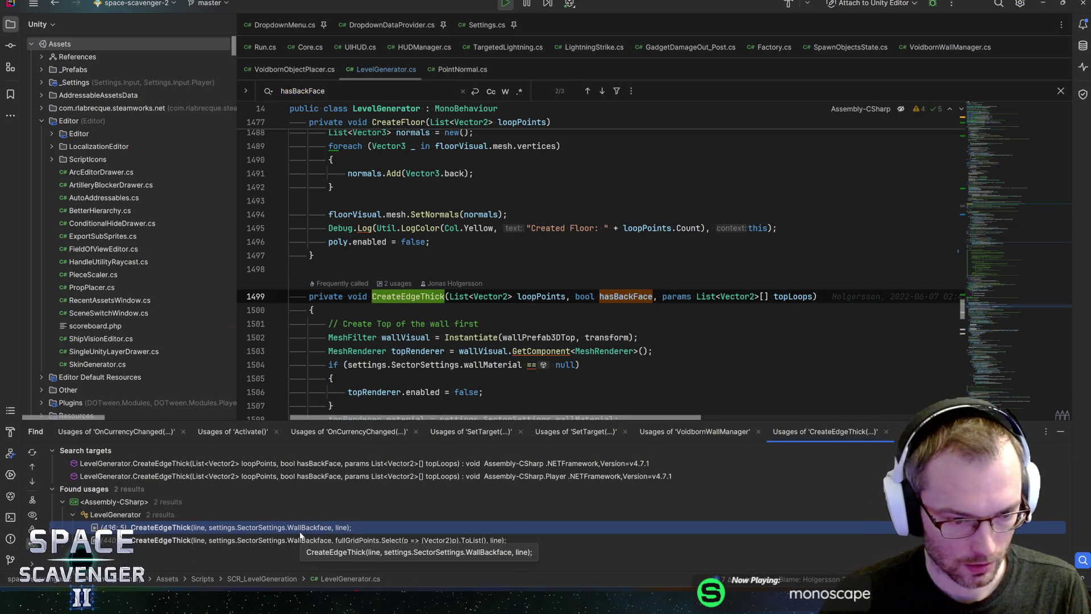
pyautogui.hotkey('alt', 'Tab')
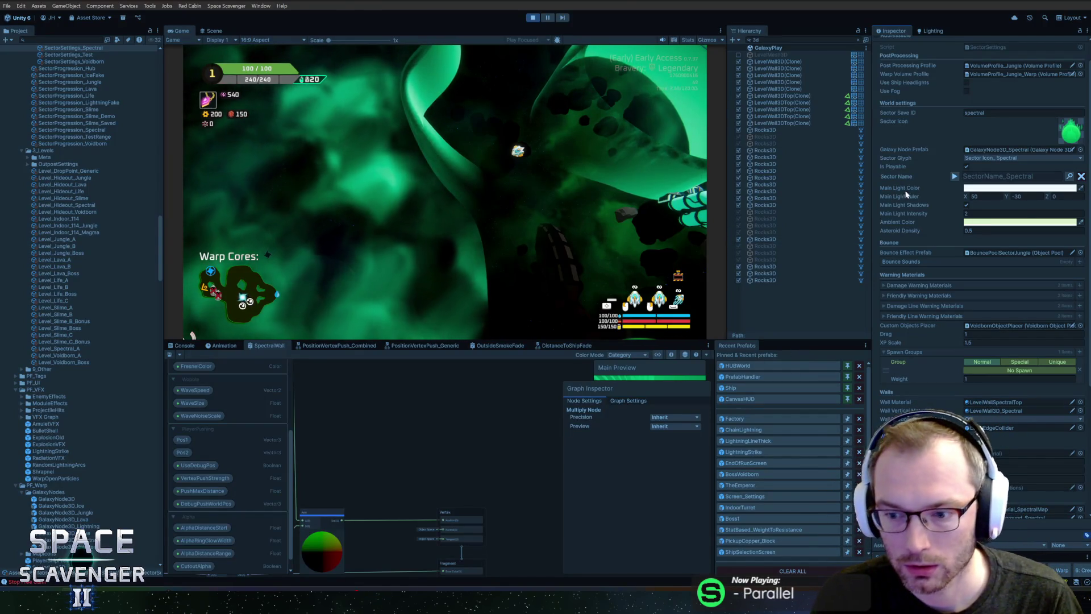
# Run 'level regenerate shape' in the in-game console and fly the ship forward.
pyautogui.press('`')
pyautogui.write('level regf')
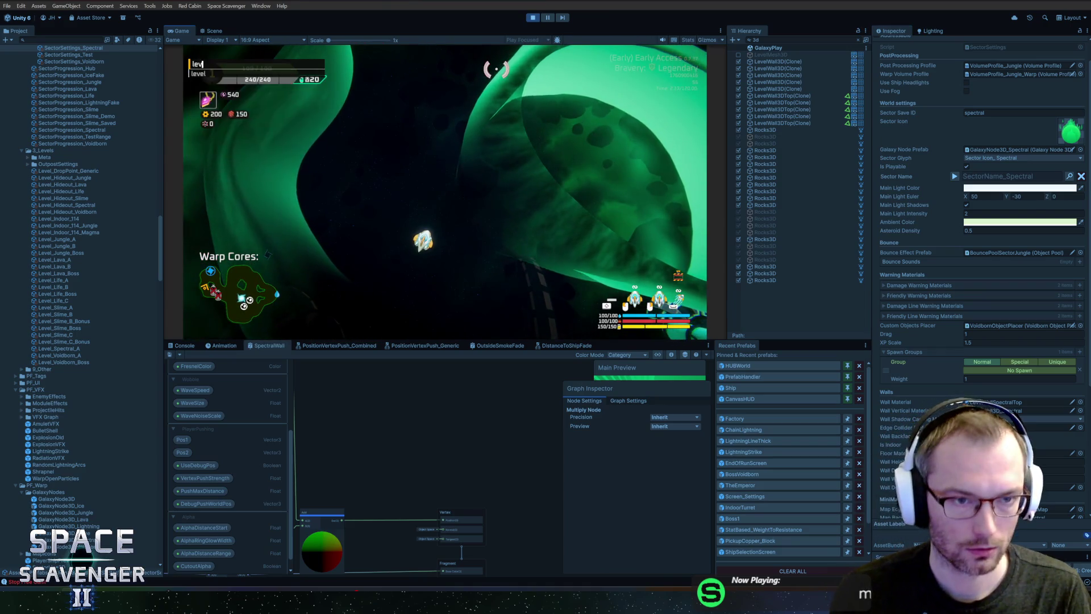
pyautogui.press('BackSpace')
pyautogui.write('enerate ')
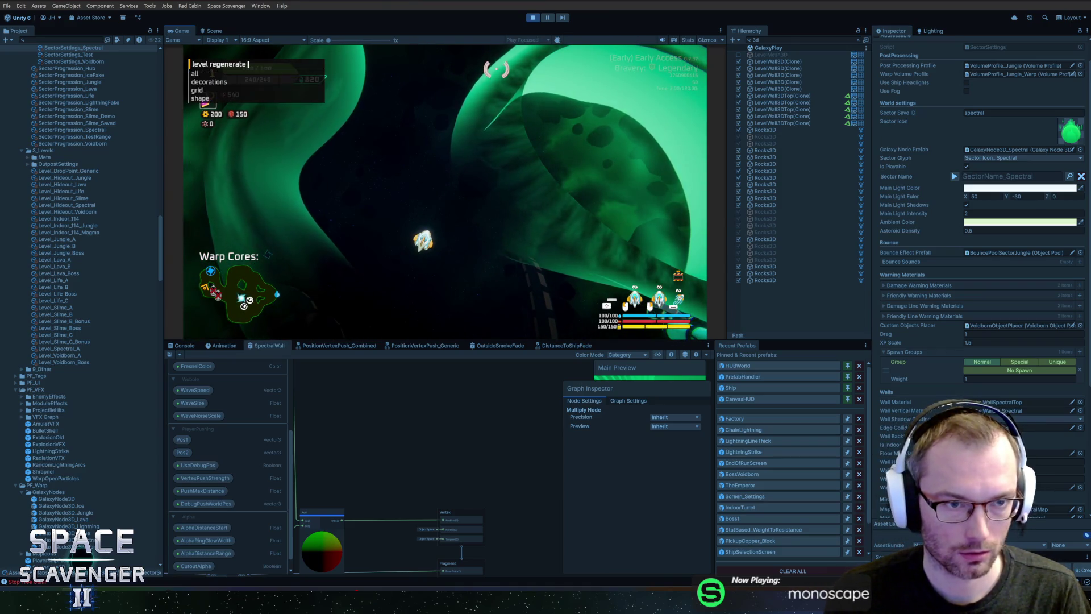
pyautogui.write('shapape')
pyautogui.press('Return')
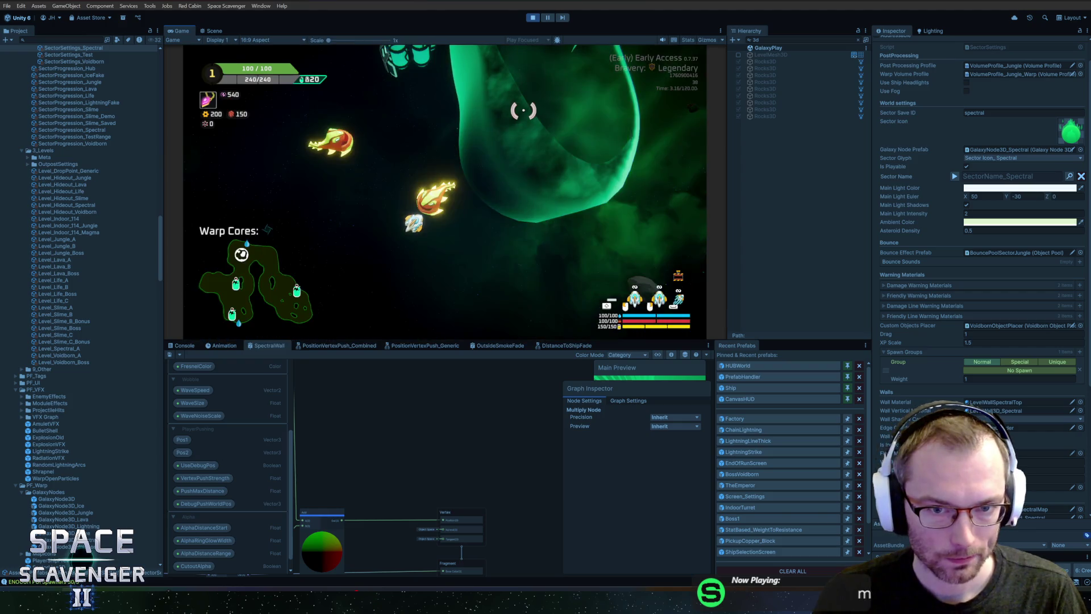
pyautogui.press('w')
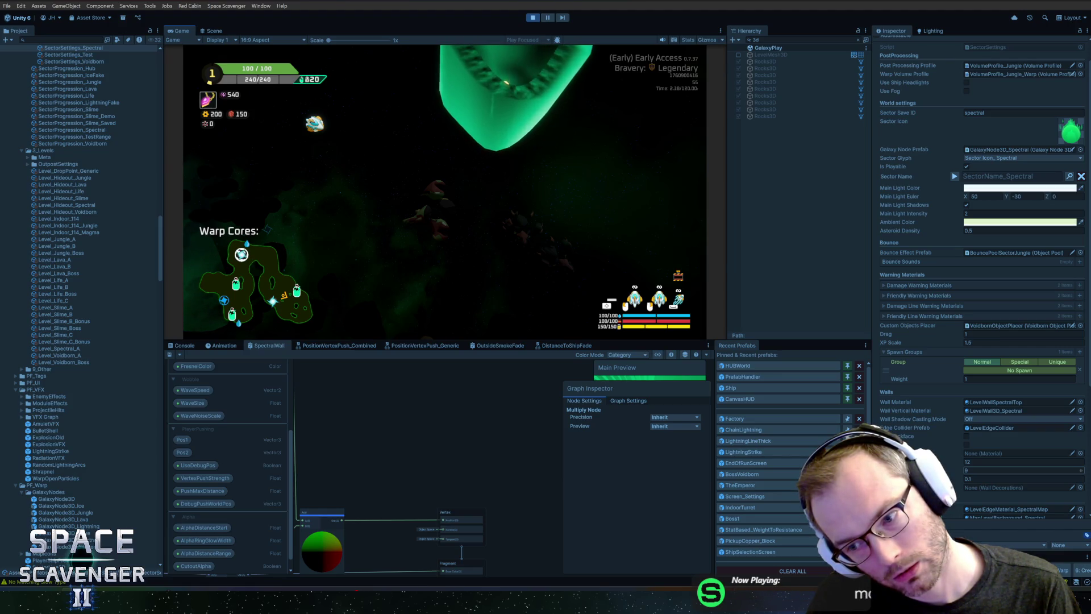
# Run 'ship invulnerable 0' and 'debug lockfps -1' in the game console.
pyautogui.click(1023, 479)
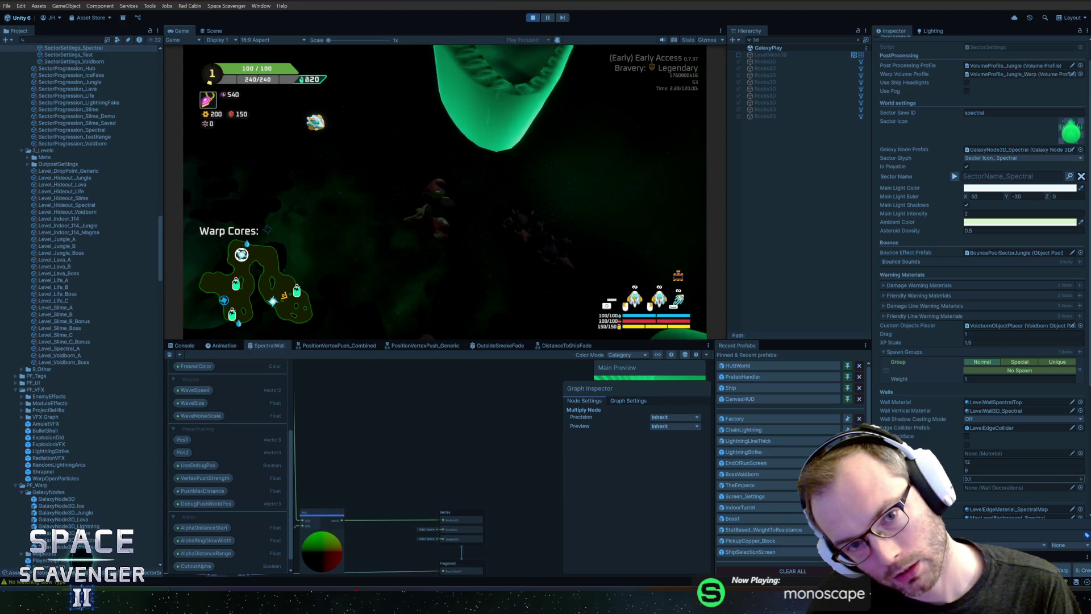
pyautogui.click(339, 103)
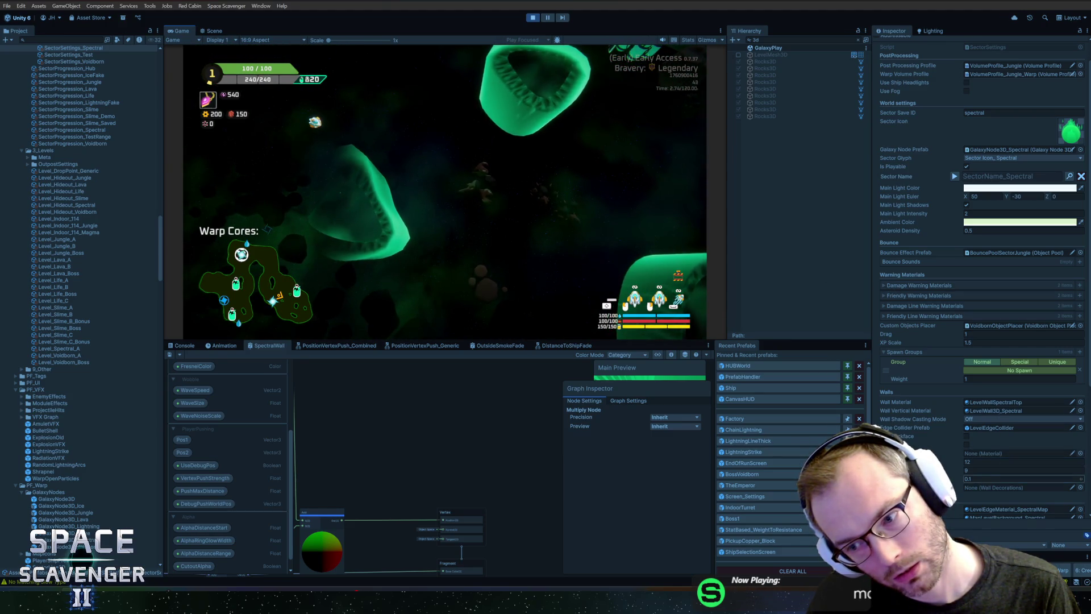
pyautogui.write('ship invulnerable 0')
pyautogui.press('Return')
pyautogui.write('debug lockfps -1')
pyautogui.press('Return')
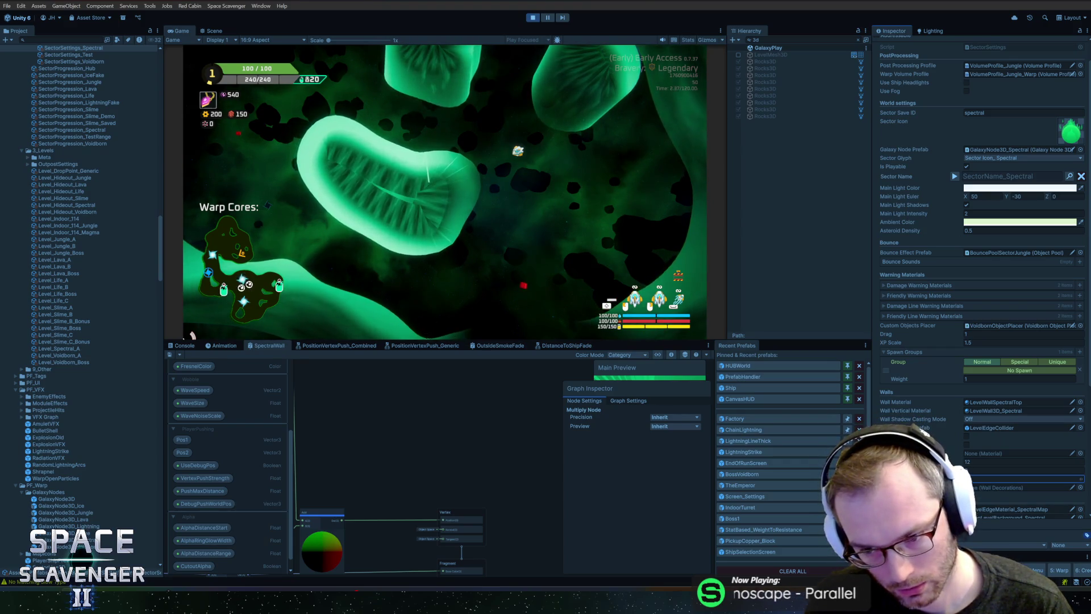
# Run 'level regenerate all' to rebuild the whole level.
pyautogui.click(979, 470)
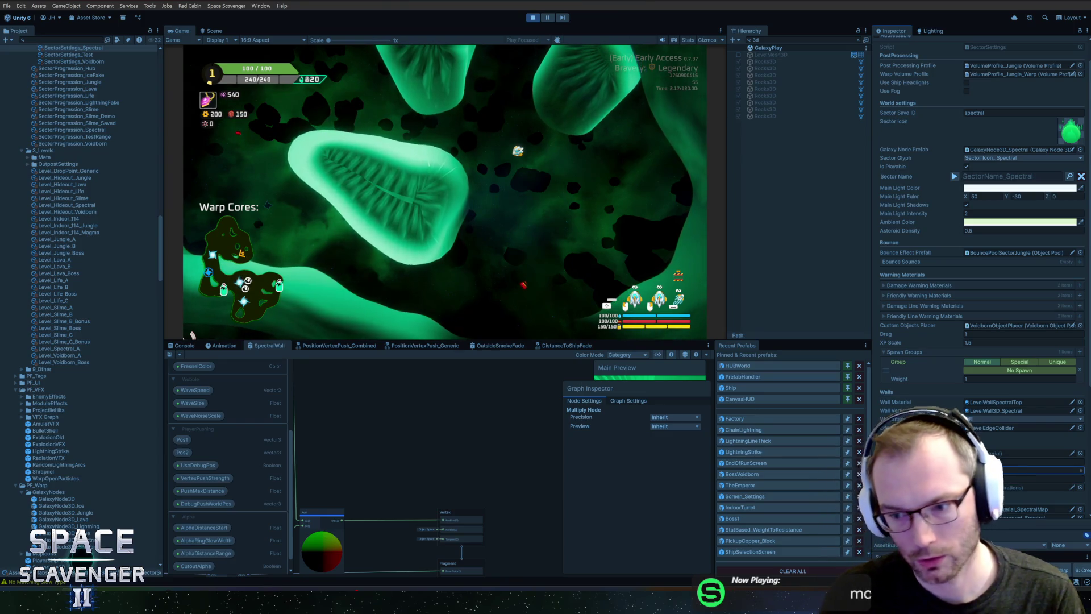
pyautogui.write('level regenerate all')
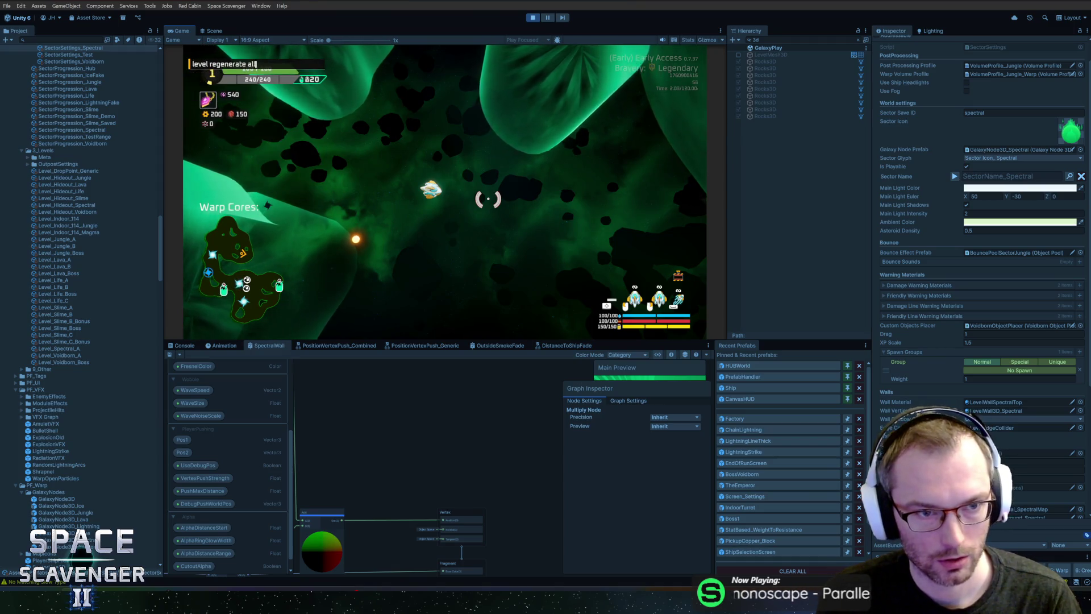
pyautogui.press('Return')
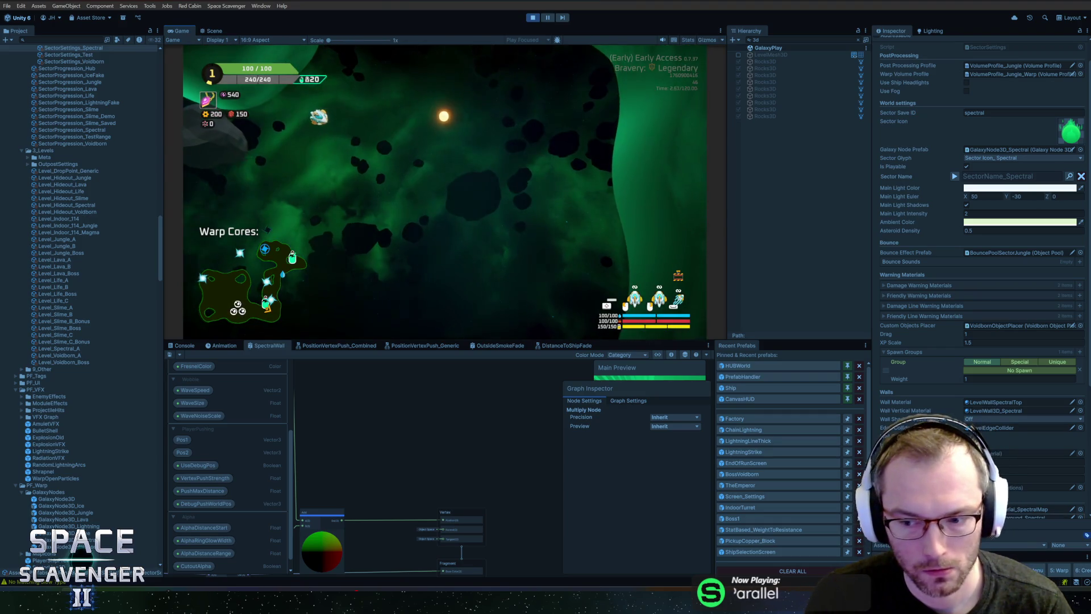
pyautogui.scroll(-2, 978, 284)
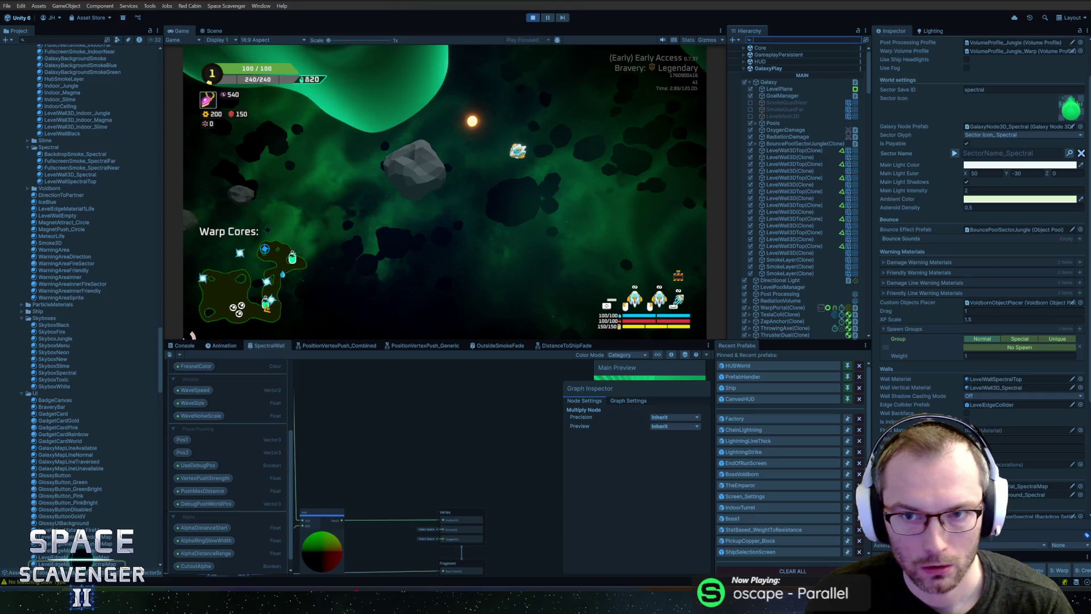
# On a LevelWall3D clone, raise the LevelWall3D_Spectral material's TextureTiling X to 111 and resume play.
pyautogui.click(778, 62)
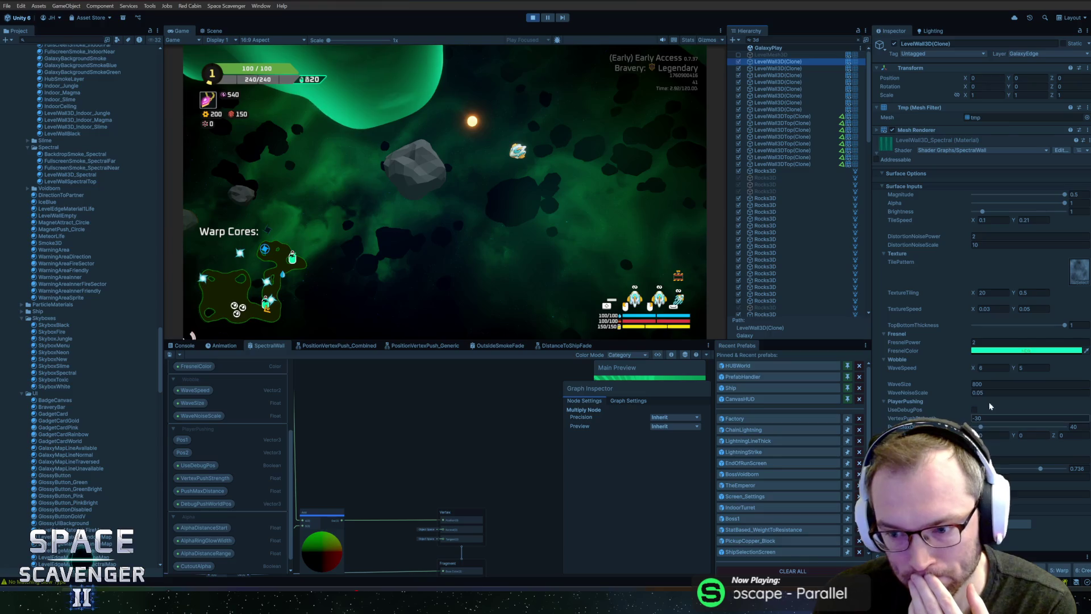
pyautogui.click(991, 293)
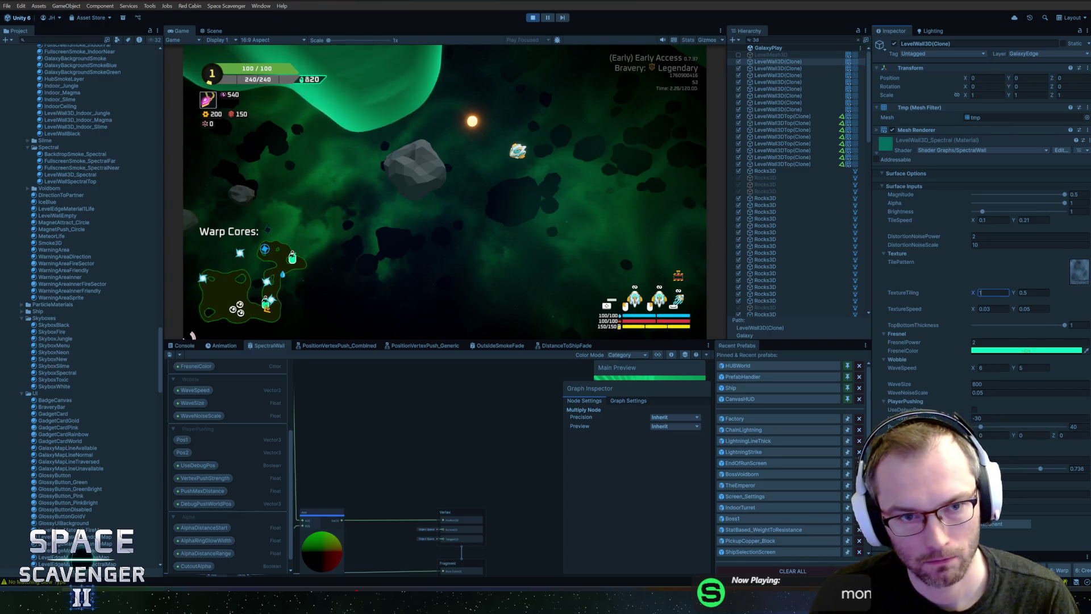
pyautogui.write('11')
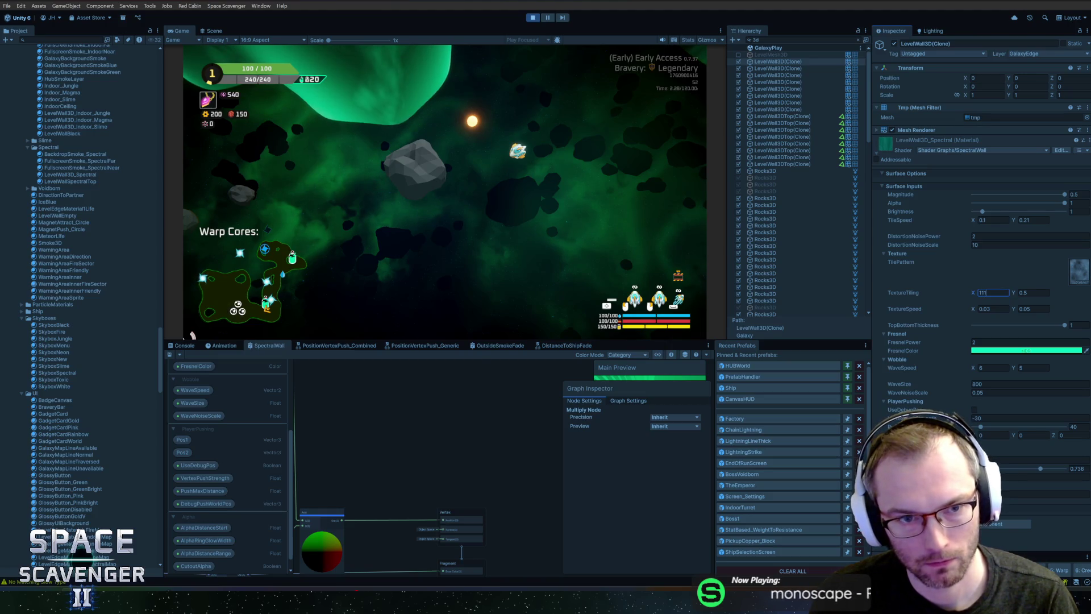
pyautogui.click(373, 117)
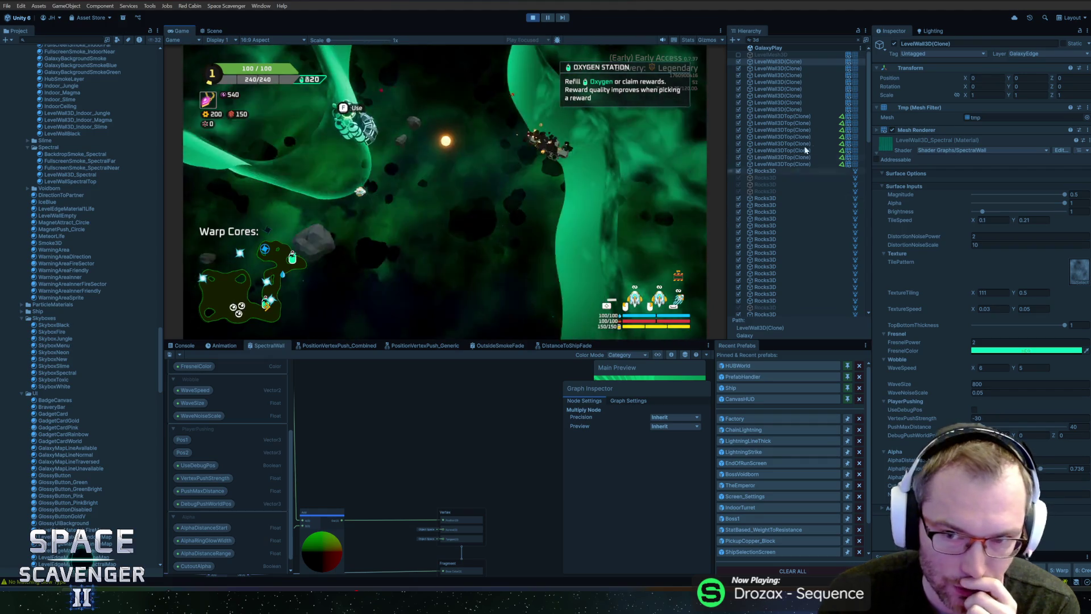
# Disable the Mesh Renderer on all eight LevelWall3DTop clones.
pyautogui.click(781, 116)
pyautogui.keyDown('shift'); pyautogui.click(782, 163); pyautogui.keyUp('shift')
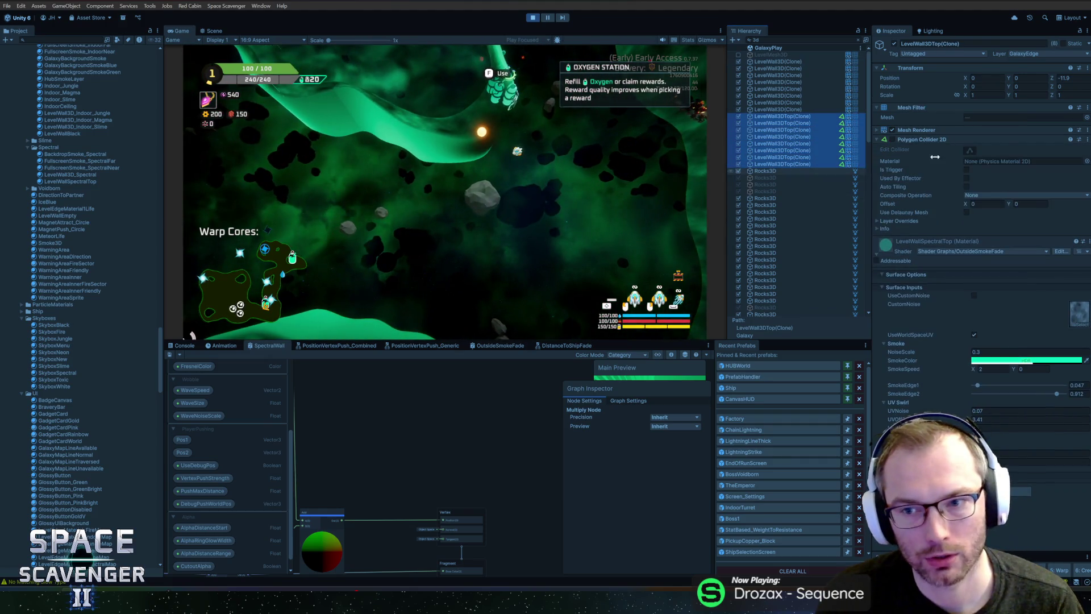
pyautogui.click(892, 129)
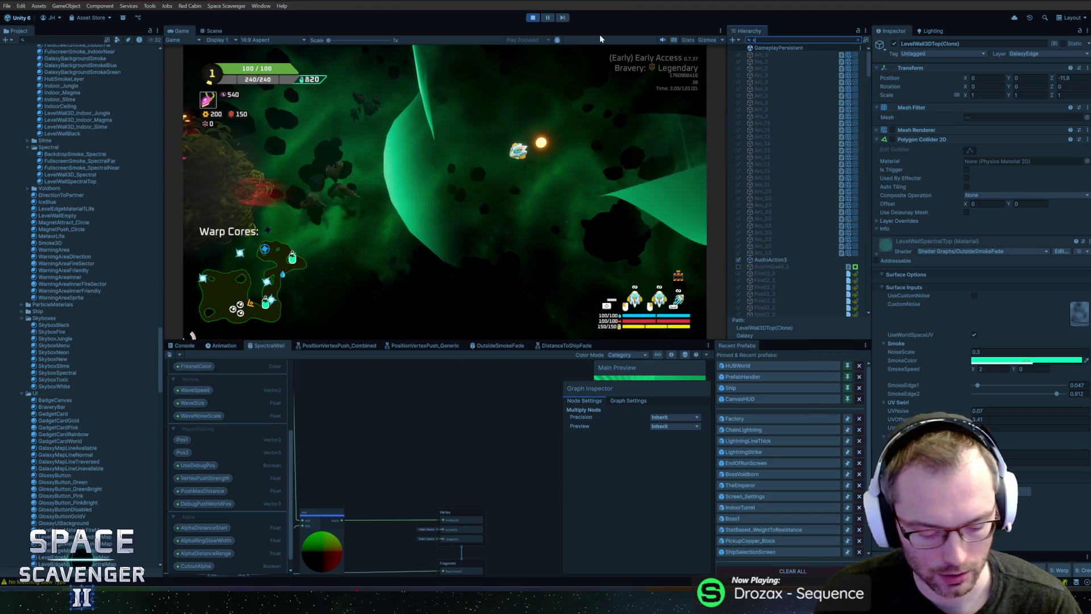
# Select all LevelEdgeCollider clones and collapse their Edge Collider 2D settings.
pyautogui.click(782, 54)
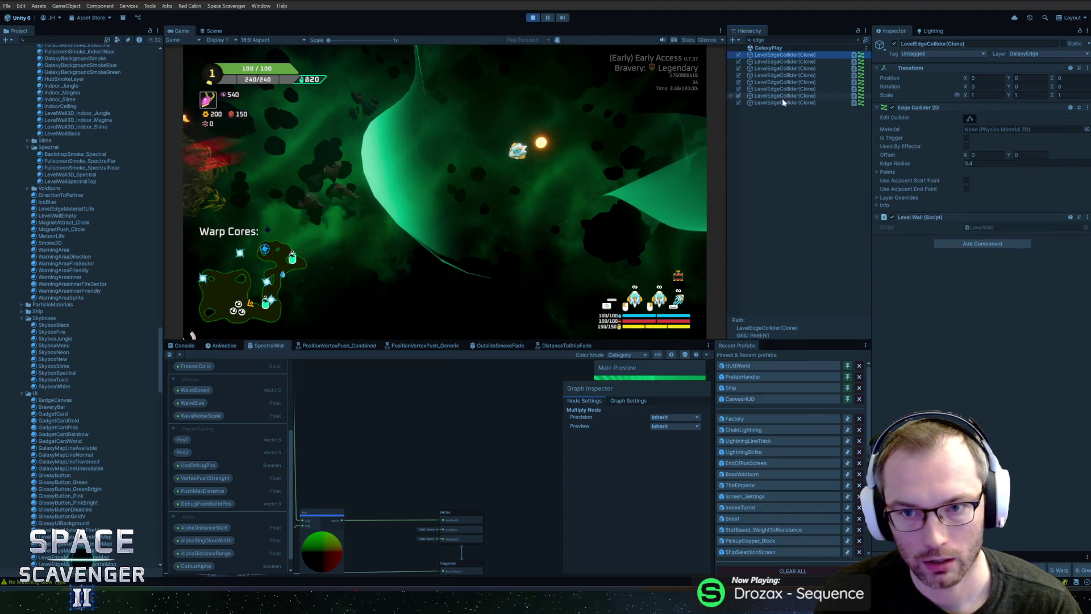
pyautogui.keyDown('shift'); pyautogui.click(782, 95); pyautogui.keyUp('shift')
pyautogui.click(892, 107)
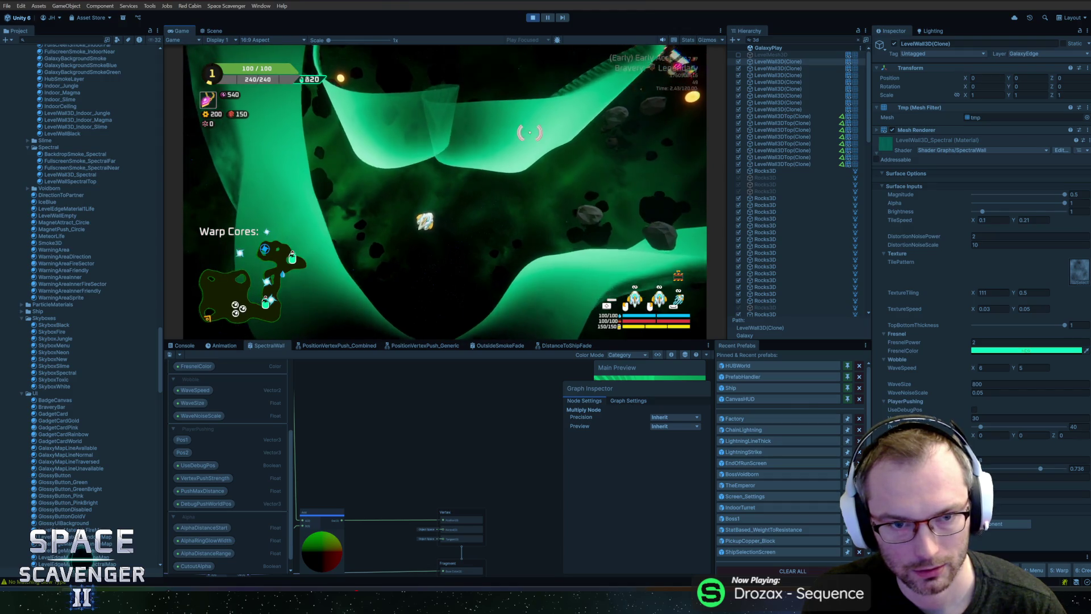
# Fly the ship right through the level, then maximize the Game view.
pyautogui.press('w')
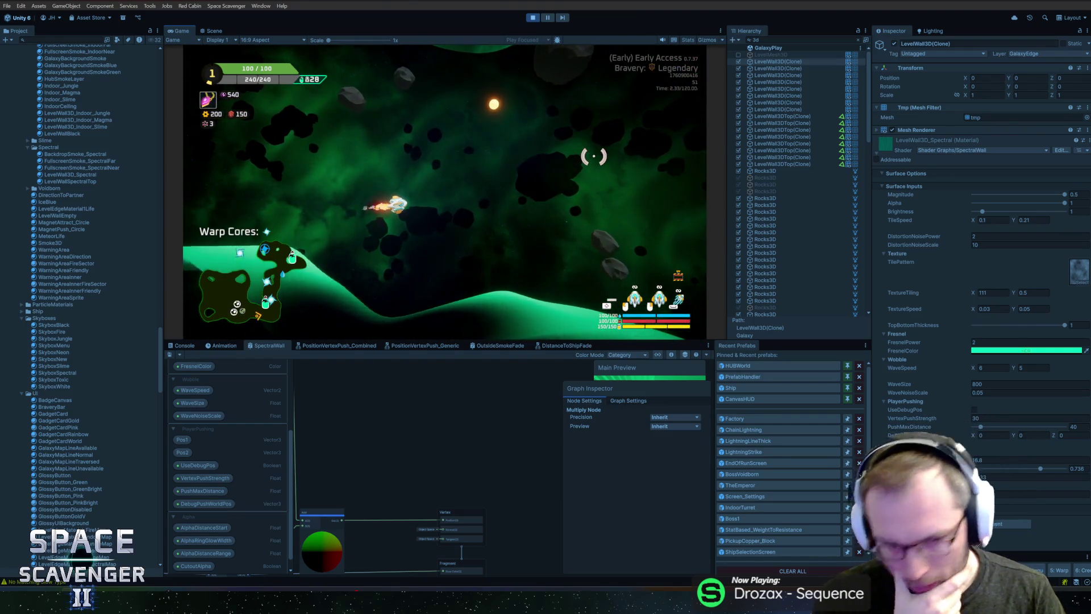
pyautogui.doubleClick(182, 31)
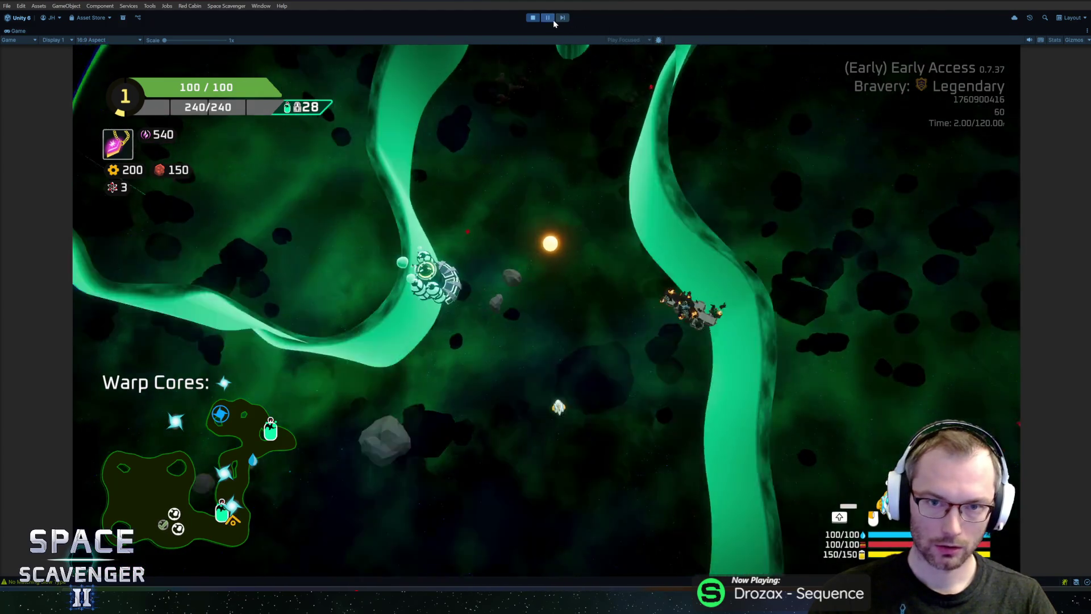
# Restore the editor layout and drop the spectral wall material's WaveSize from 800 to 0.
pyautogui.click(551, 18)
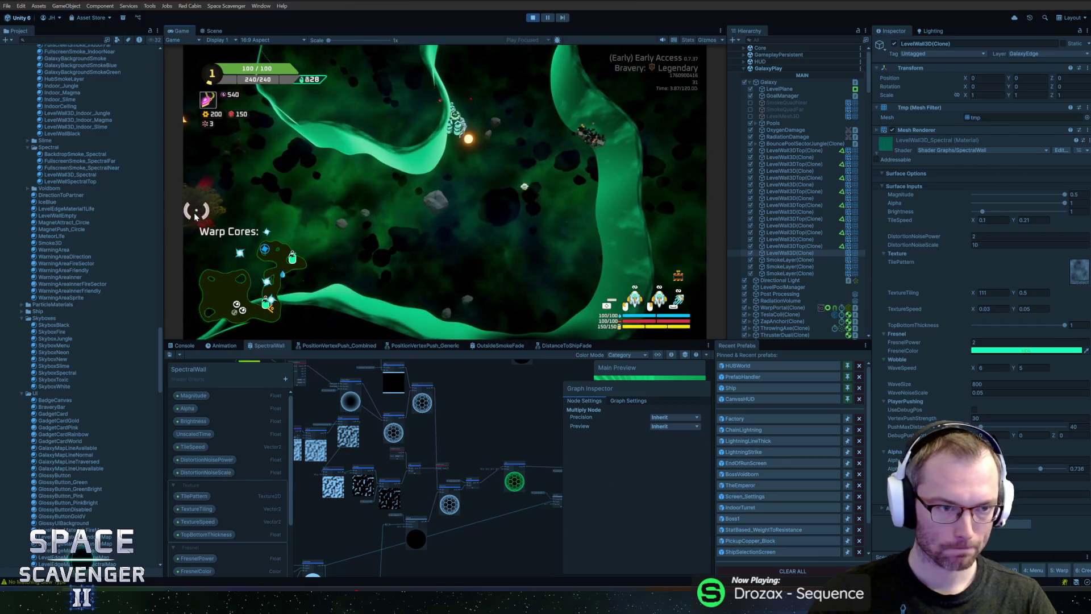
pyautogui.scroll(20, 114, 250)
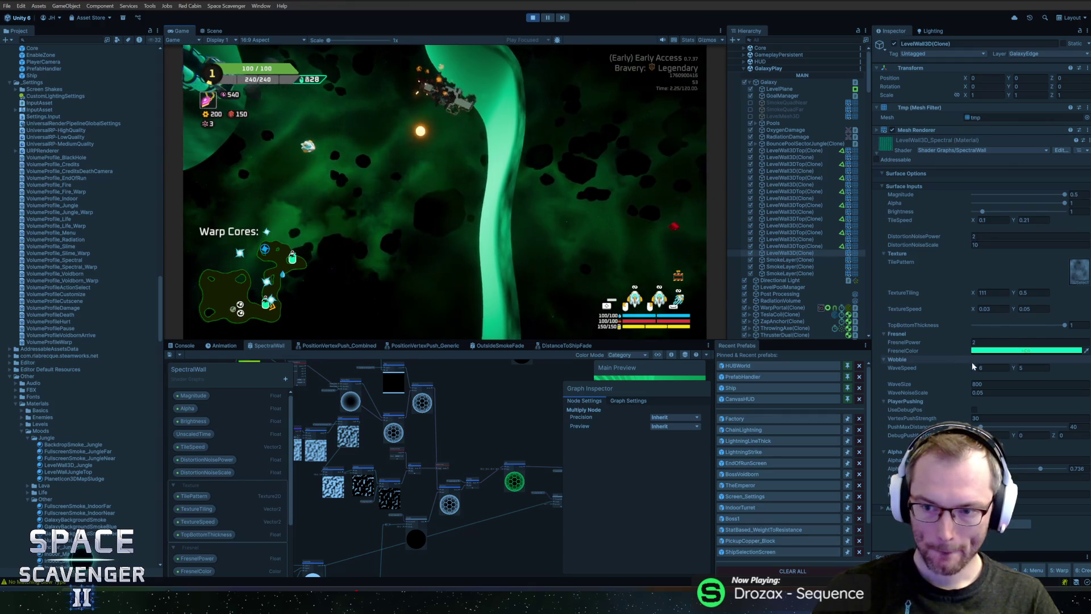
pyautogui.click(1023, 384)
pyautogui.write('0')
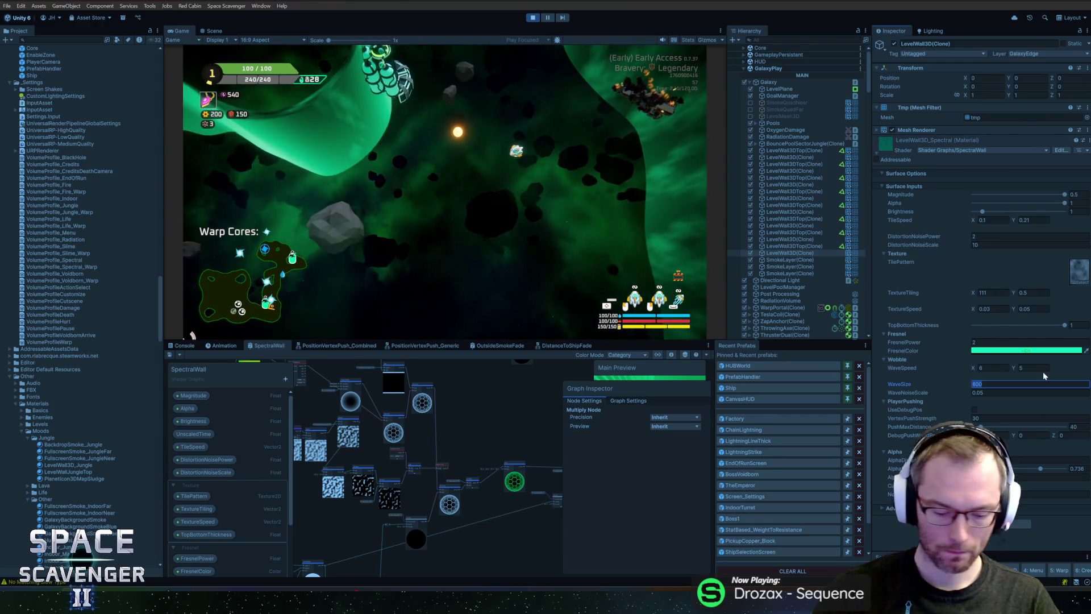
pyautogui.click(559, 226)
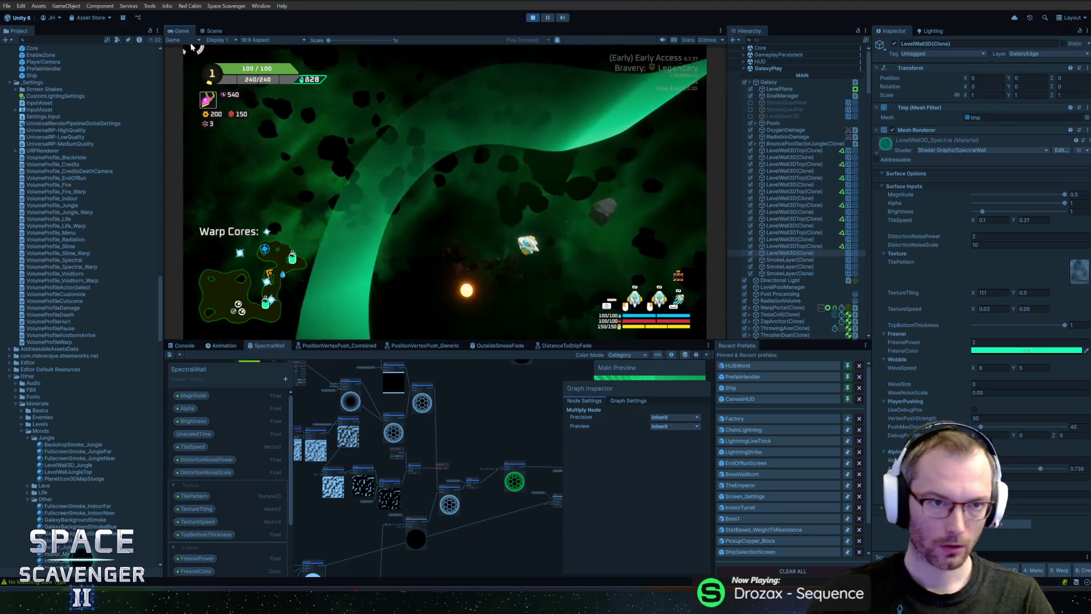
# Check the Scene view, then frame the shader graph's Vertex and Fragment outputs.
pyautogui.click(215, 31)
pyautogui.click(182, 30)
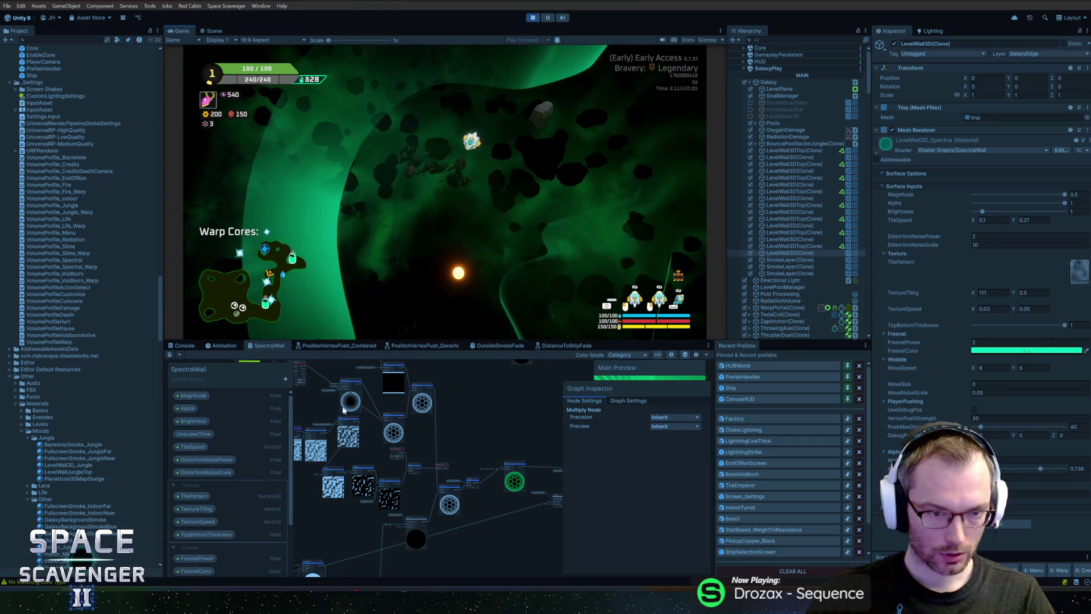
pyautogui.scroll(5, 446, 399)
pyautogui.moveTo(431, 429); pyautogui.dragTo(225, 413)
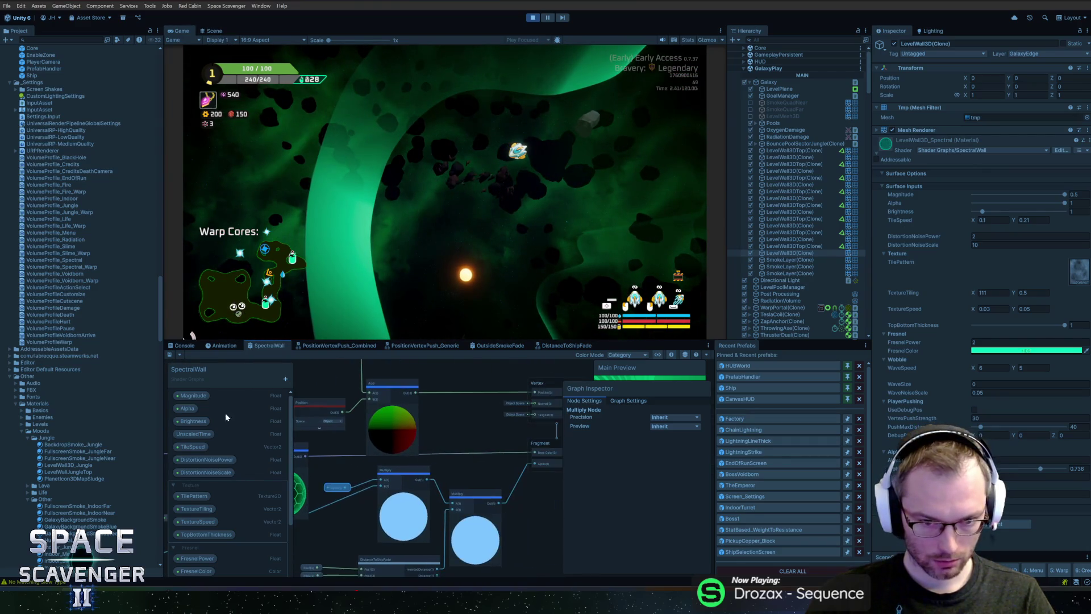
pyautogui.moveTo(470, 398); pyautogui.dragTo(433, 442)
# Add a UV node, wire its Out to Fragment Base Color, and save the graph.
pyautogui.rightClick(418, 396)
pyautogui.click(437, 399)
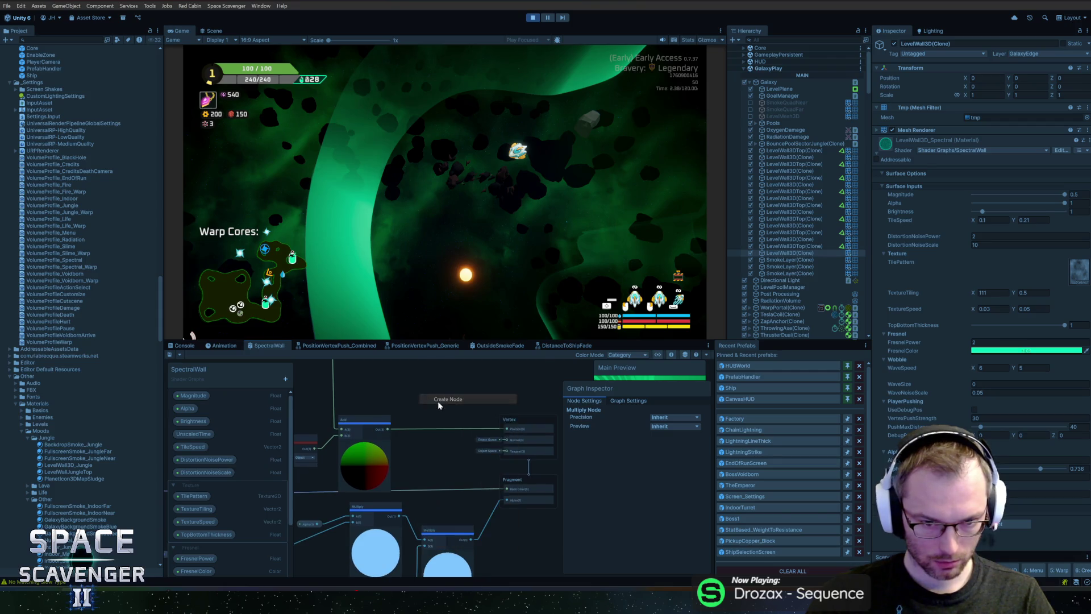
pyautogui.write('uv')
pyautogui.press('Return')
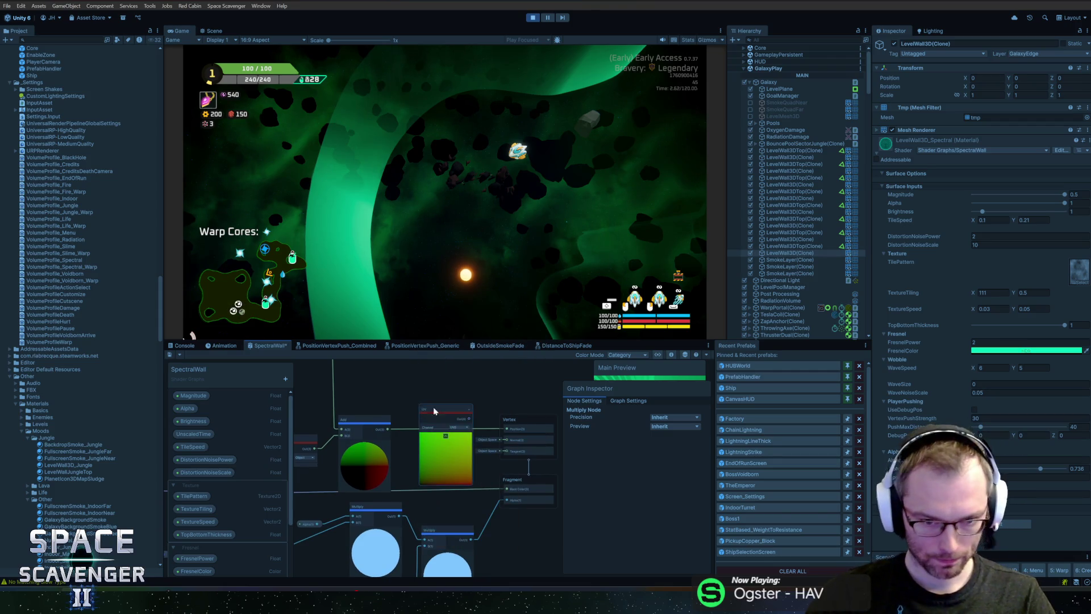
pyautogui.moveTo(435, 411); pyautogui.dragTo(415, 401)
pyautogui.scroll(1, 466, 408)
pyautogui.moveTo(460, 496); pyautogui.dragTo(505, 502)
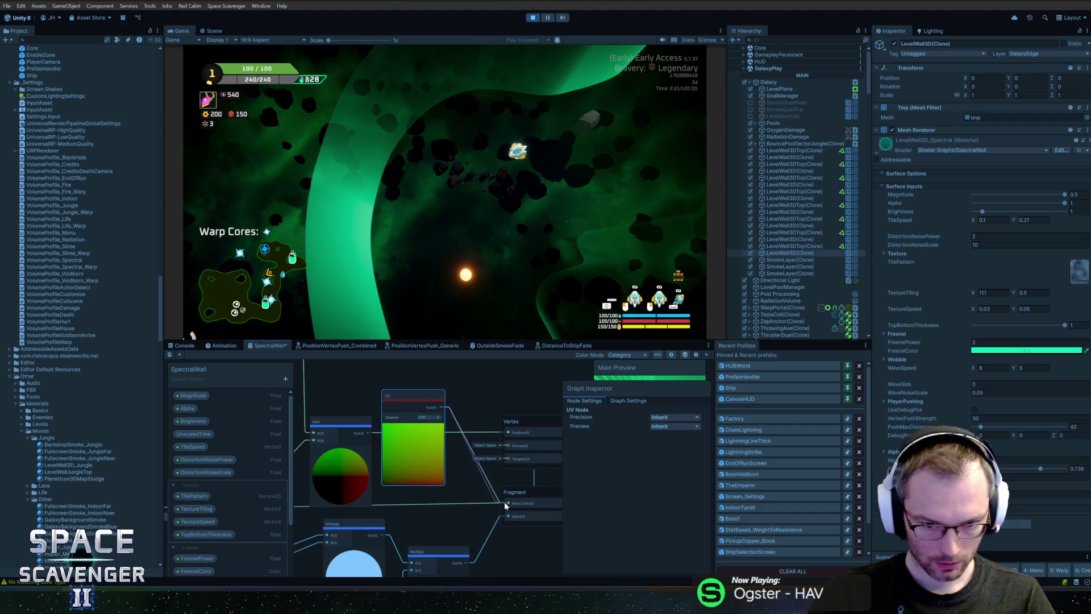
pyautogui.click(172, 354)
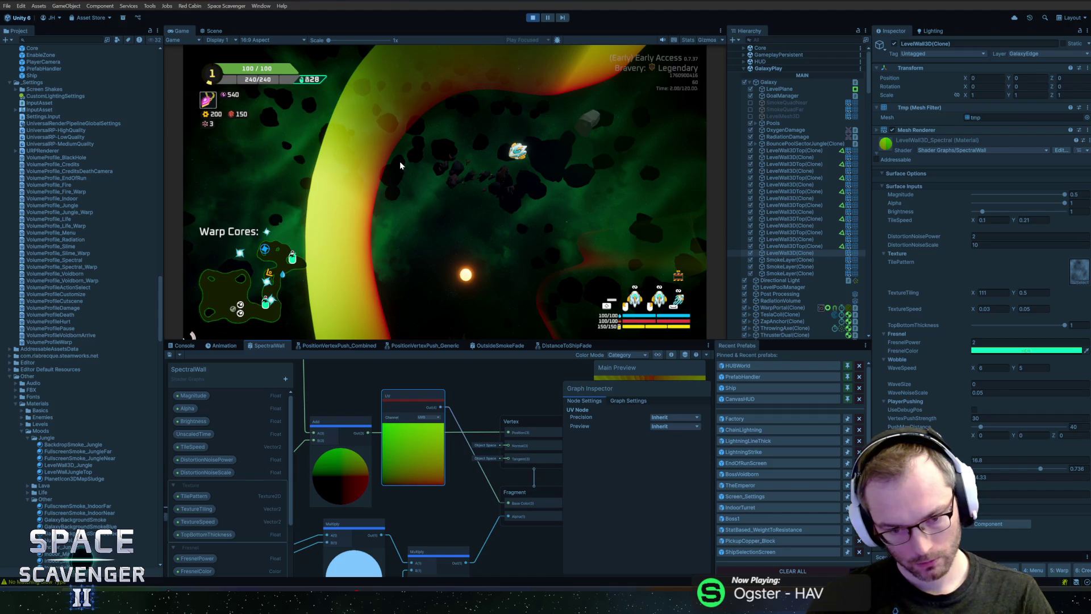
# Restore the original Base Color link and delete the UV debug node.
pyautogui.click(400, 162)
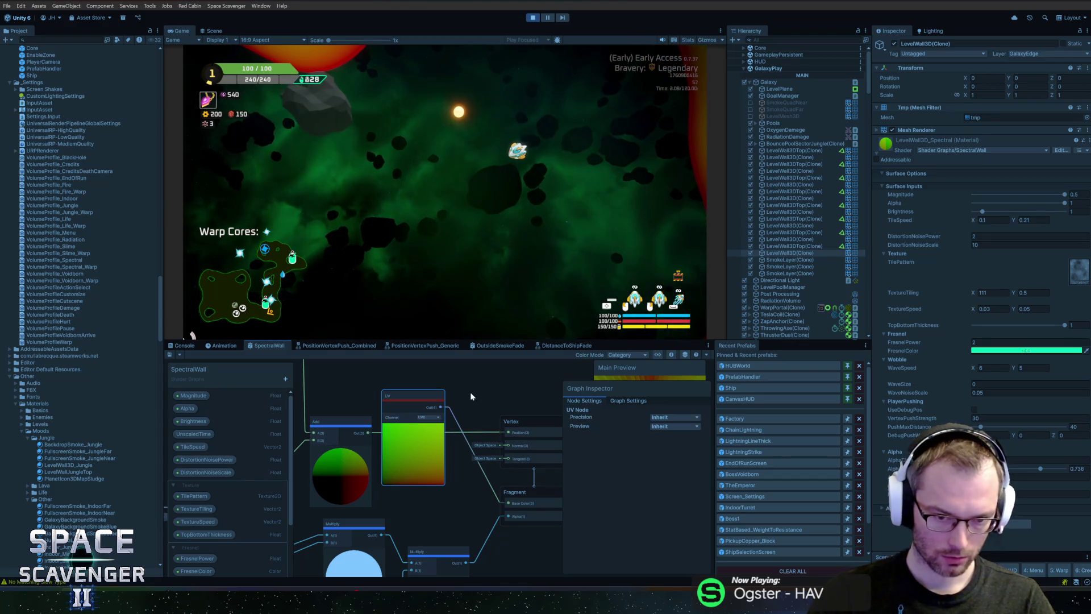
pyautogui.hotkey('ctrl', 'z')
pyautogui.moveTo(430, 478)
pyautogui.mouseDown()
pyautogui.moveTo(540, 488)
pyautogui.moveTo(438, 450)
pyautogui.mouseUp()
pyautogui.press('Delete')
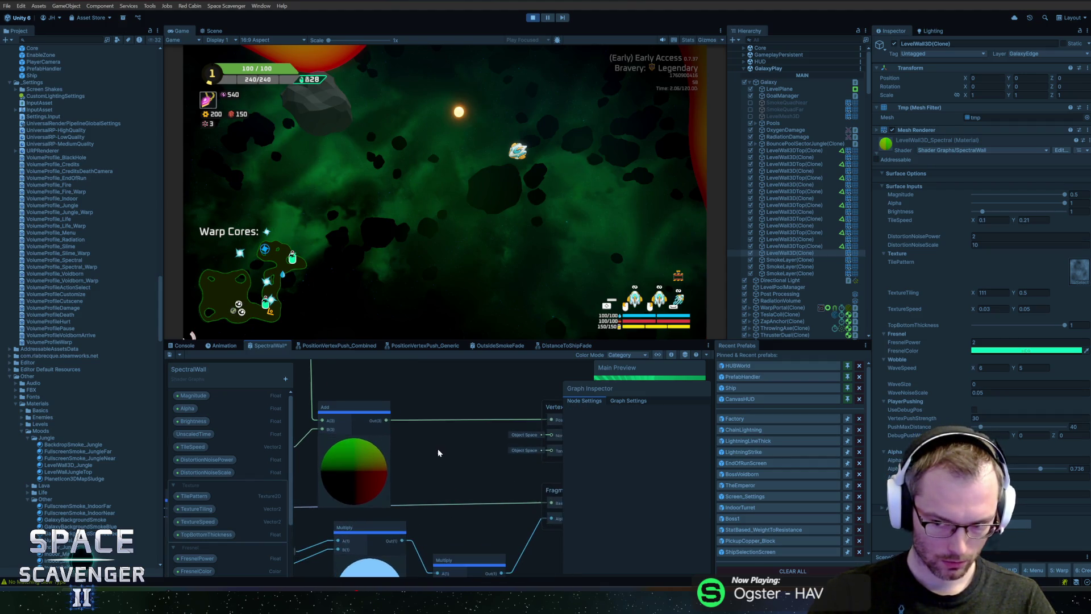
# Move the Multiply and DistanceToShipFade nodes down-left and the Alpha node up-right.
pyautogui.scroll(-3, 440, 454)
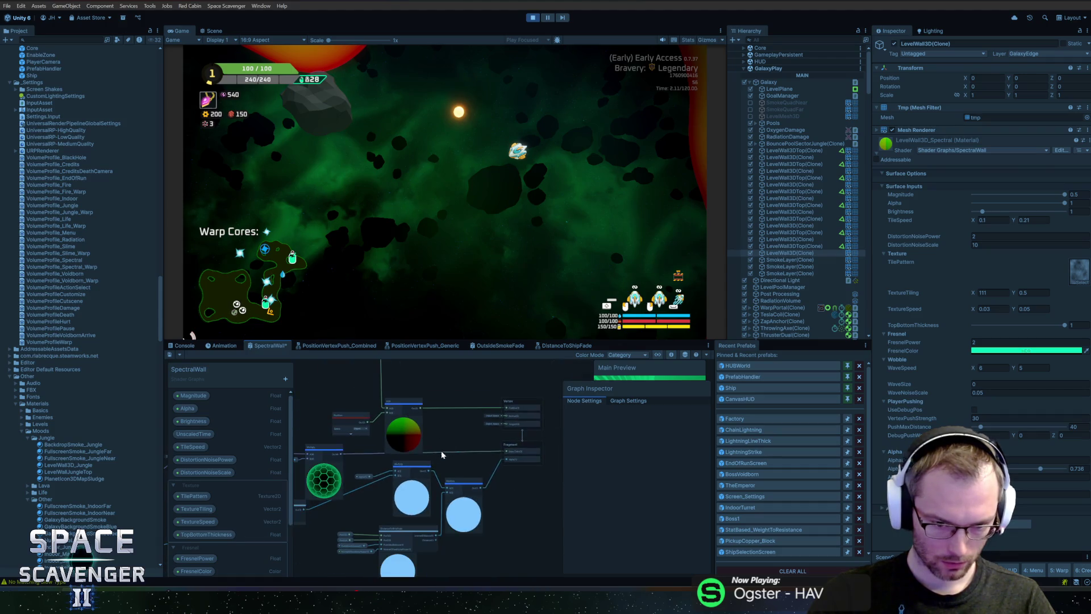
pyautogui.moveTo(434, 453); pyautogui.dragTo(471, 405)
pyautogui.moveTo(374, 489)
pyautogui.mouseDown()
pyautogui.moveTo(400, 446)
pyautogui.moveTo(431, 428)
pyautogui.mouseUp()
pyautogui.scroll(2, 428, 439)
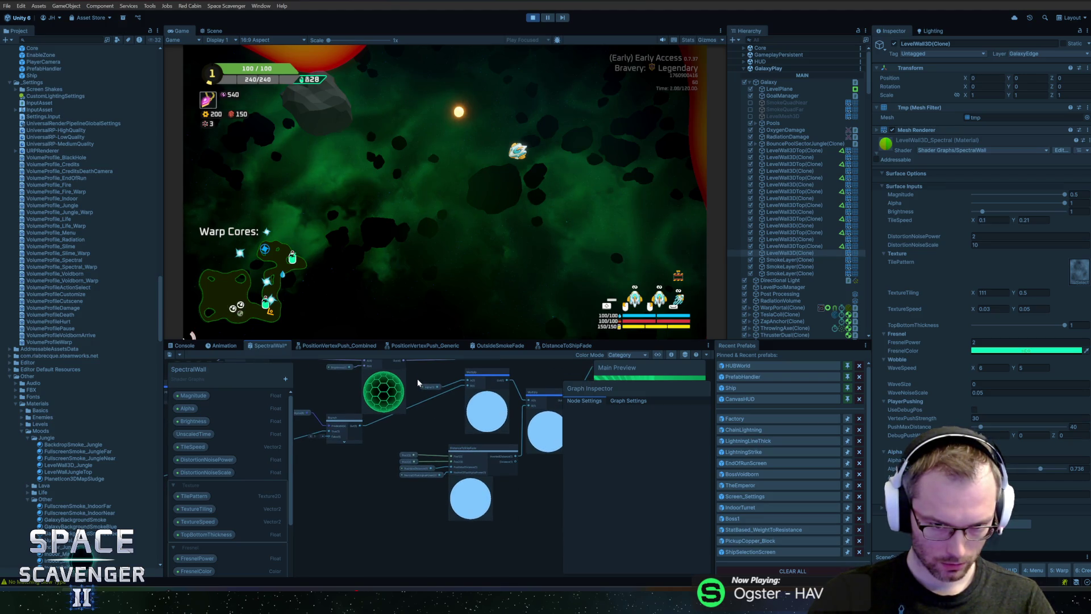
pyautogui.moveTo(413, 377); pyautogui.dragTo(533, 527)
pyautogui.moveTo(540, 434); pyautogui.dragTo(524, 469)
pyautogui.moveTo(412, 427); pyautogui.dragTo(427, 413)
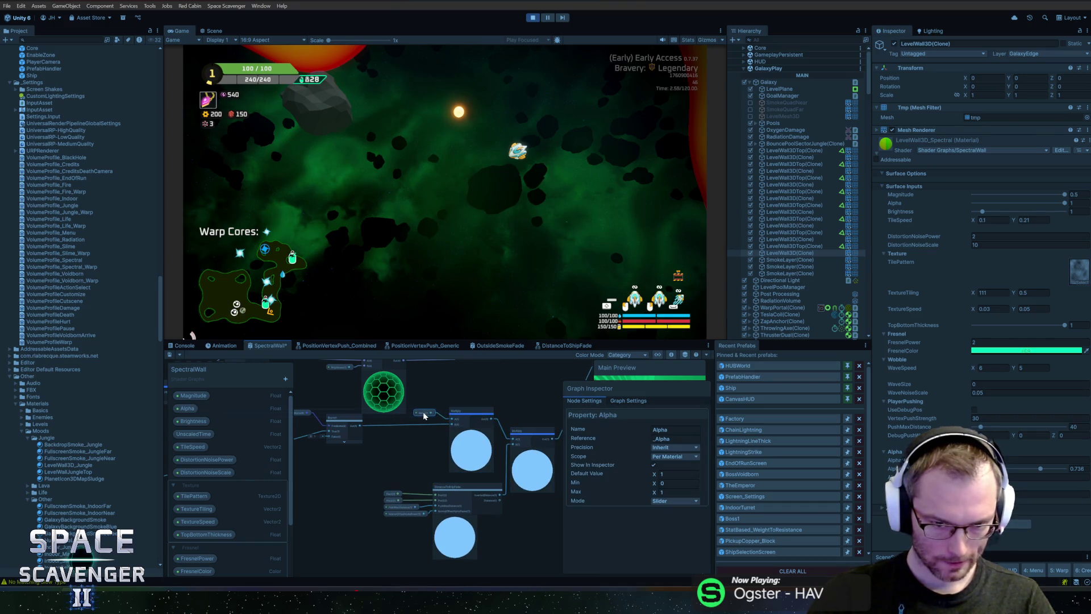
# Look over the graph and briefly bring up, then dismiss, the node creation search.
pyautogui.hscroll(-5, 432, 427)
pyautogui.hscroll(3, 461, 469)
pyautogui.scroll(-2, 410, 418)
pyautogui.scroll(5, 363, 432)
pyautogui.scroll(-5, 373, 444)
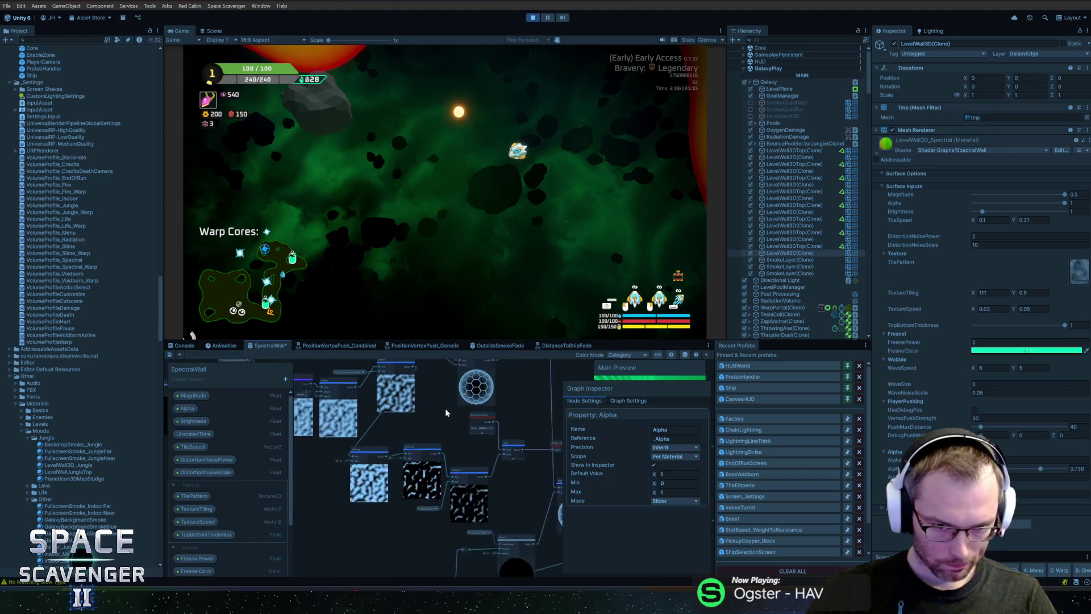
pyautogui.scroll(3, 445, 408)
pyautogui.scroll(-3, 414, 466)
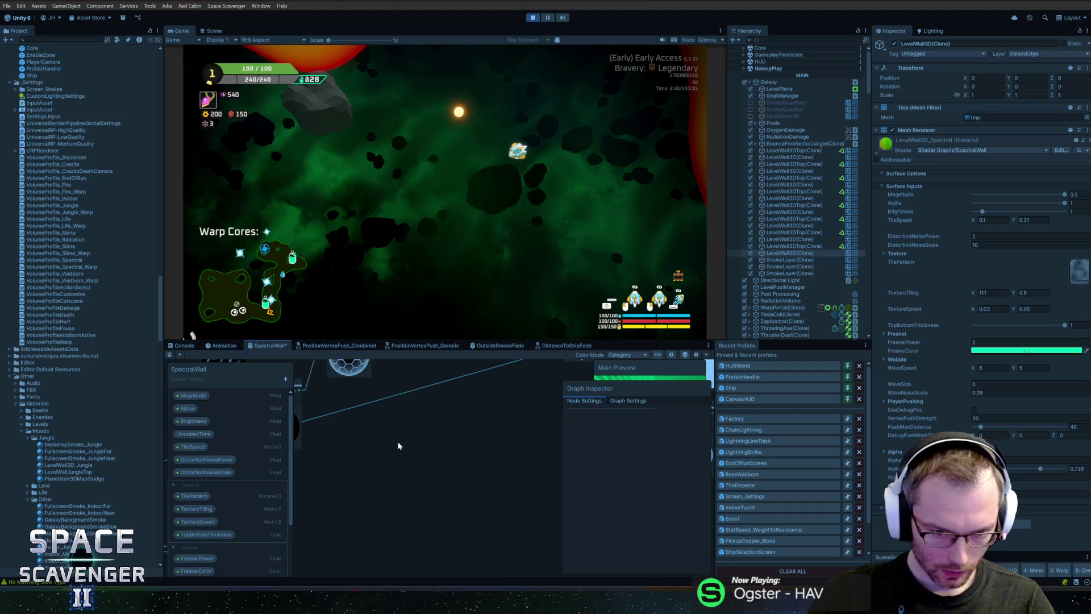
pyautogui.rightClick(412, 446)
pyautogui.click(418, 449)
pyautogui.press('Escape')
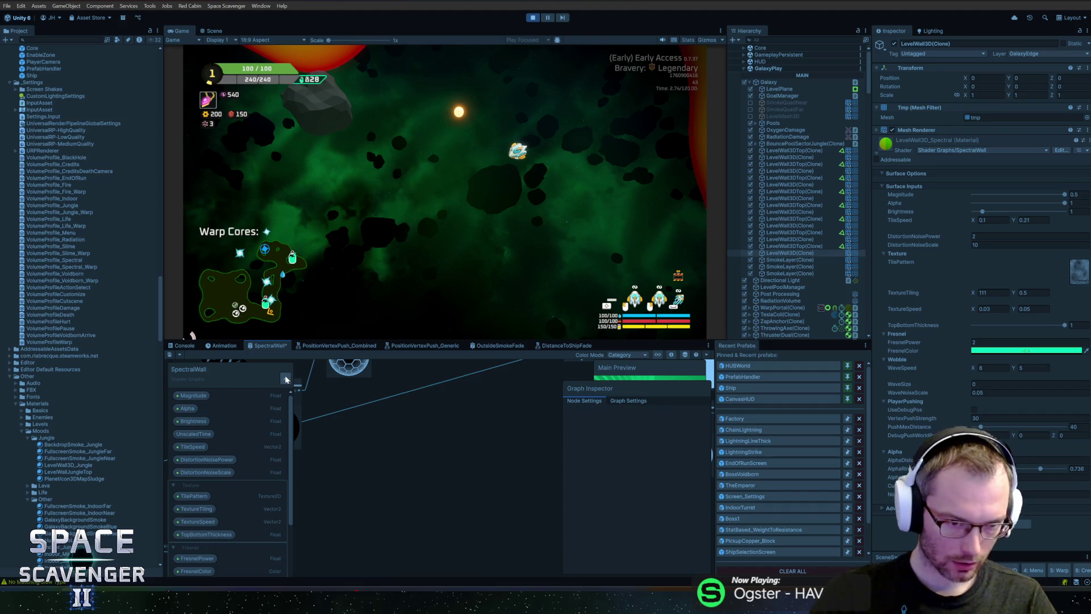
# Dismiss the property type list and enlarge the shader graph area.
pyautogui.click(285, 379)
pyautogui.click(305, 376)
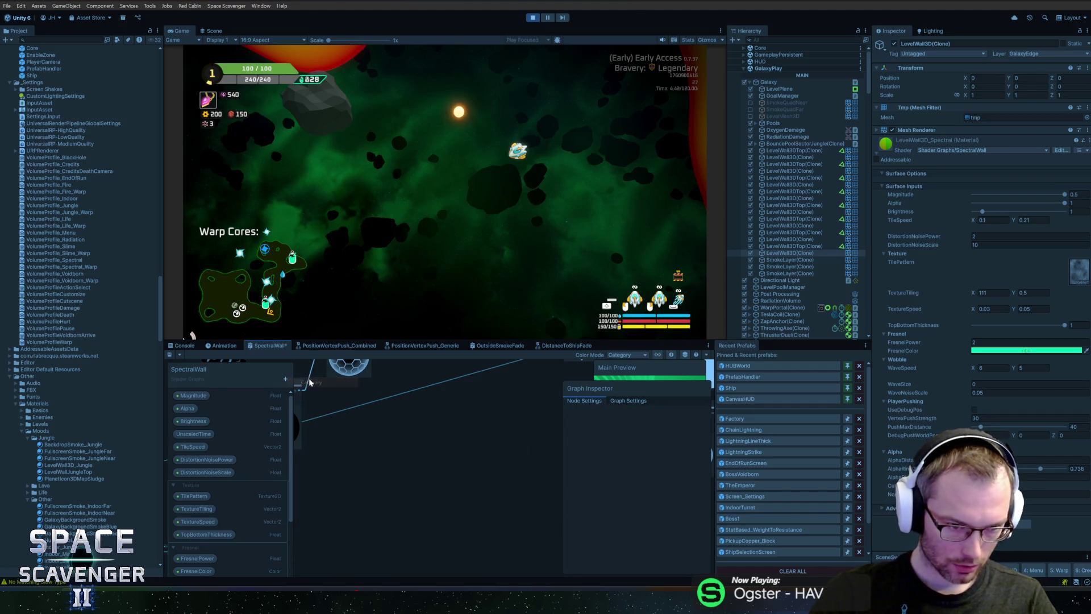
pyautogui.scroll(-5, 238, 477)
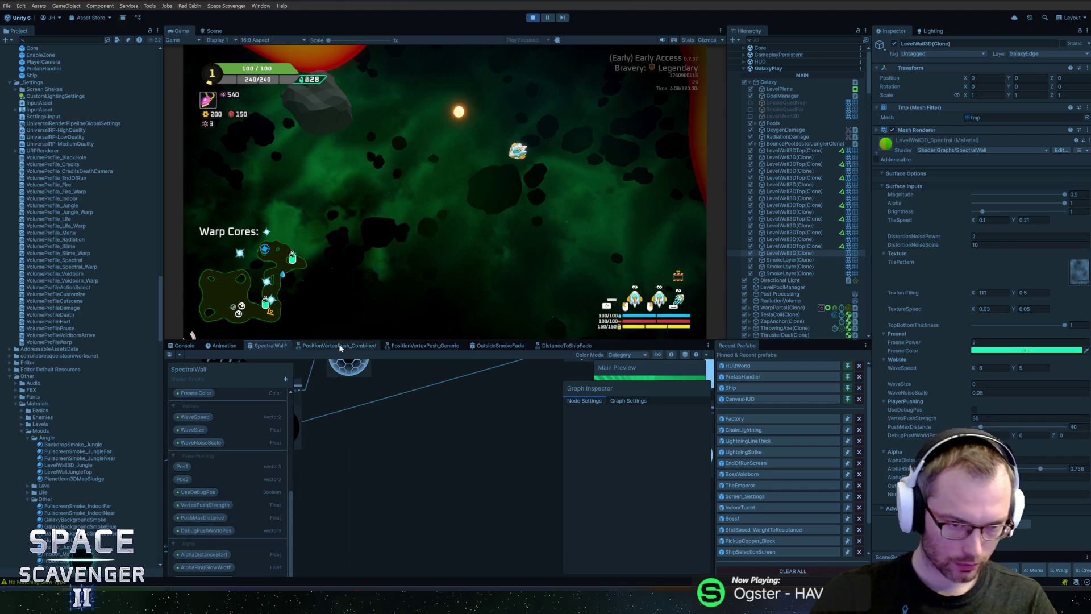
pyautogui.moveTo(343, 340); pyautogui.dragTo(343, 183)
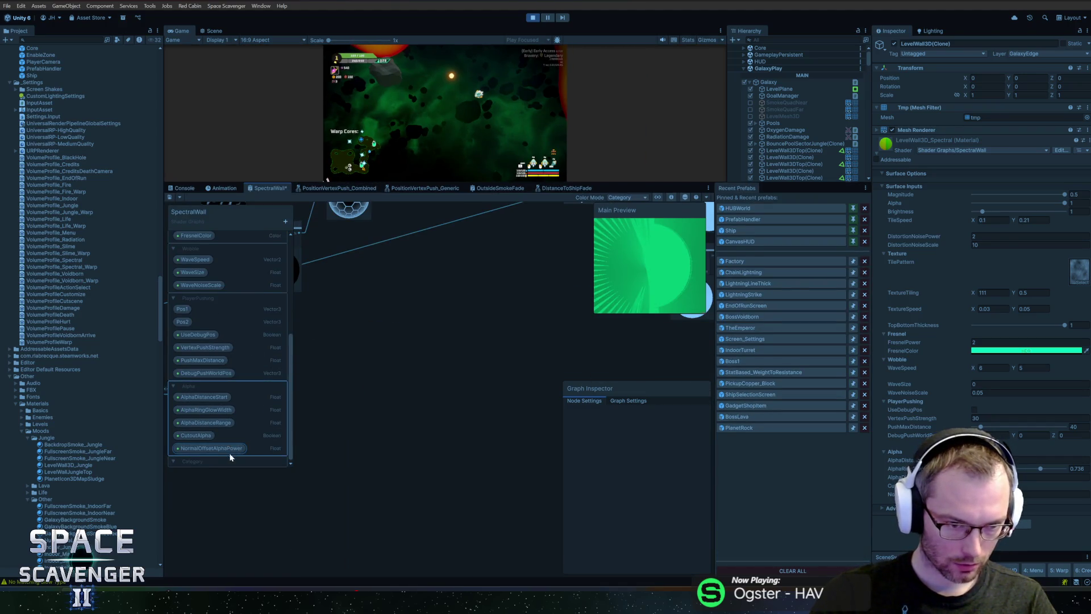
# Collapse the Wobble, Fresnel and Texture categories and name the new category UVFade.
pyautogui.moveTo(238, 466); pyautogui.dragTo(232, 561)
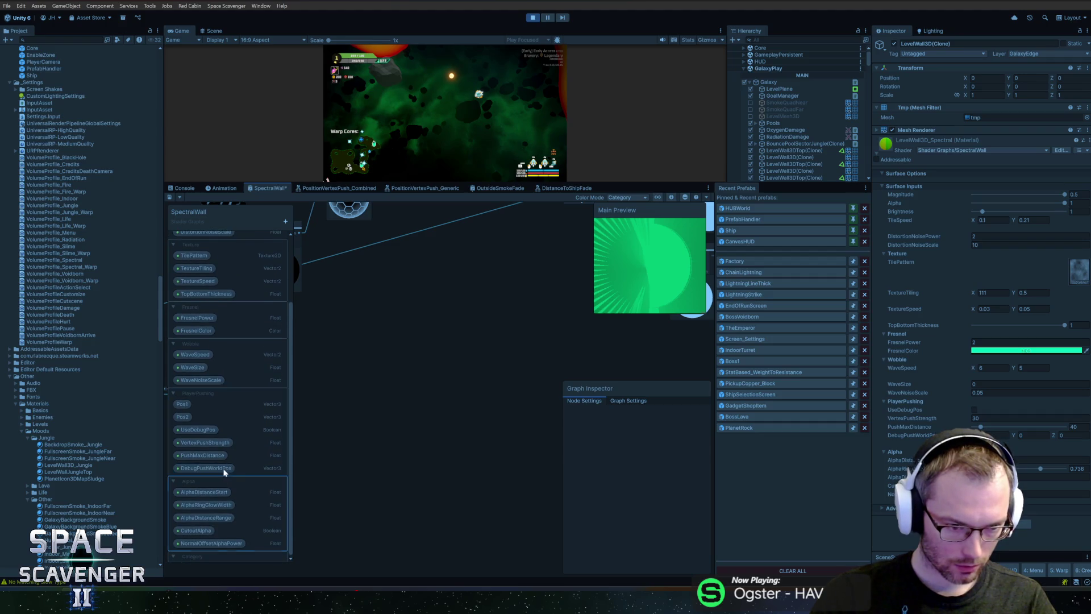
pyautogui.click(173, 344)
pyautogui.click(173, 345)
pyautogui.click(178, 308)
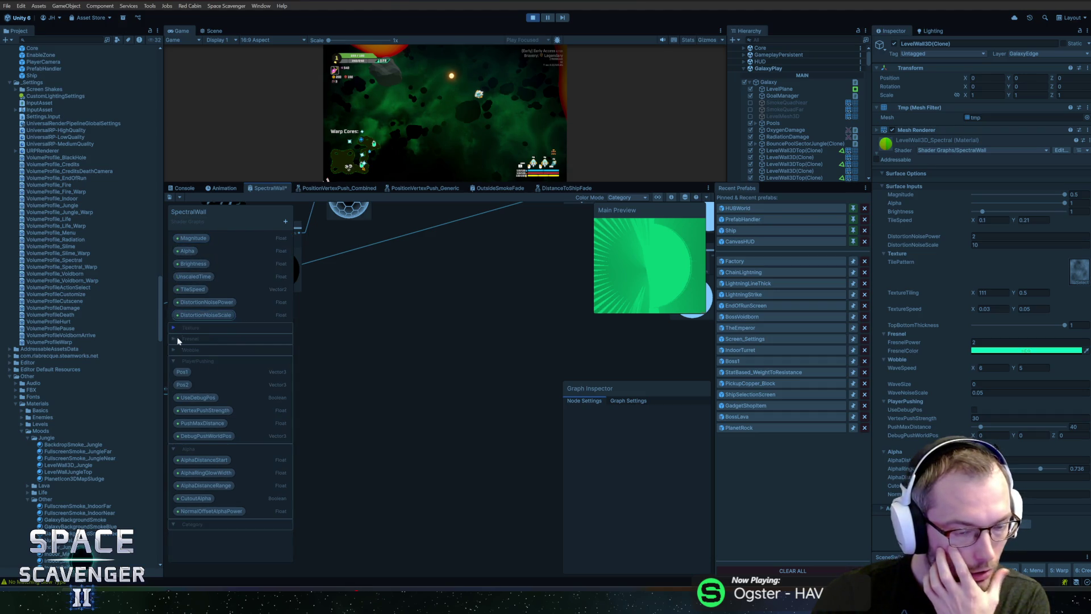
pyautogui.doubleClick(193, 524)
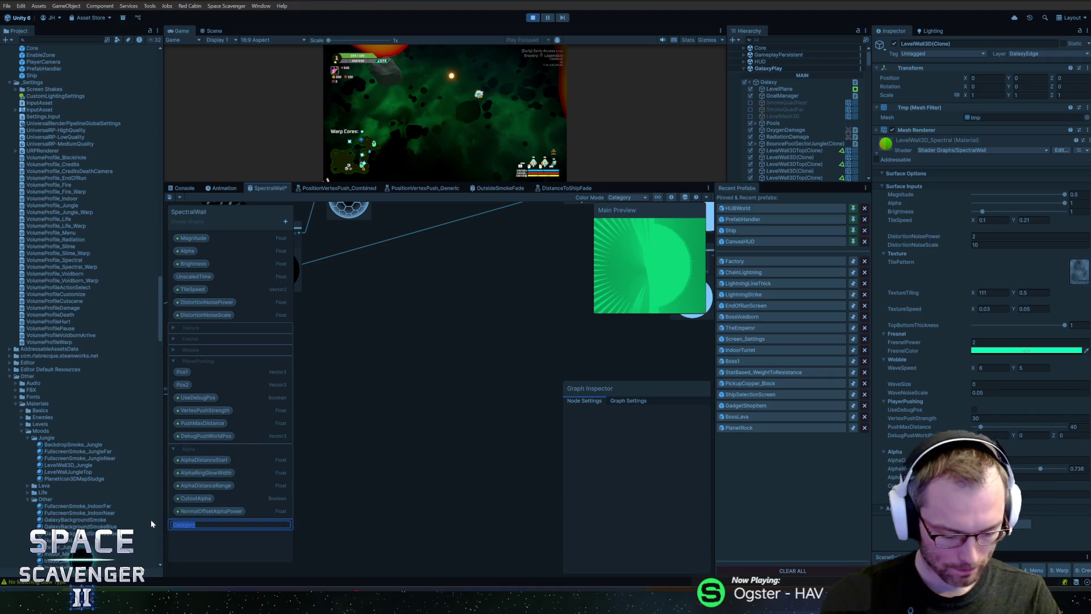
pyautogui.write('UVFade')
pyautogui.press('Return')
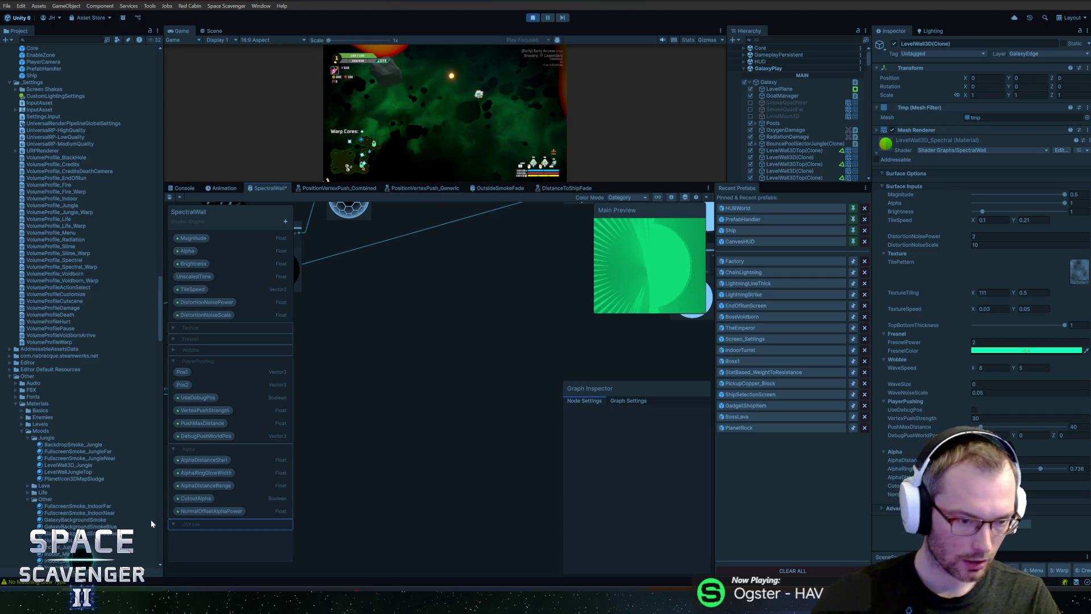
# Add a FadeStrength Float property and a FadeEdgeColor Color property.
pyautogui.click(285, 222)
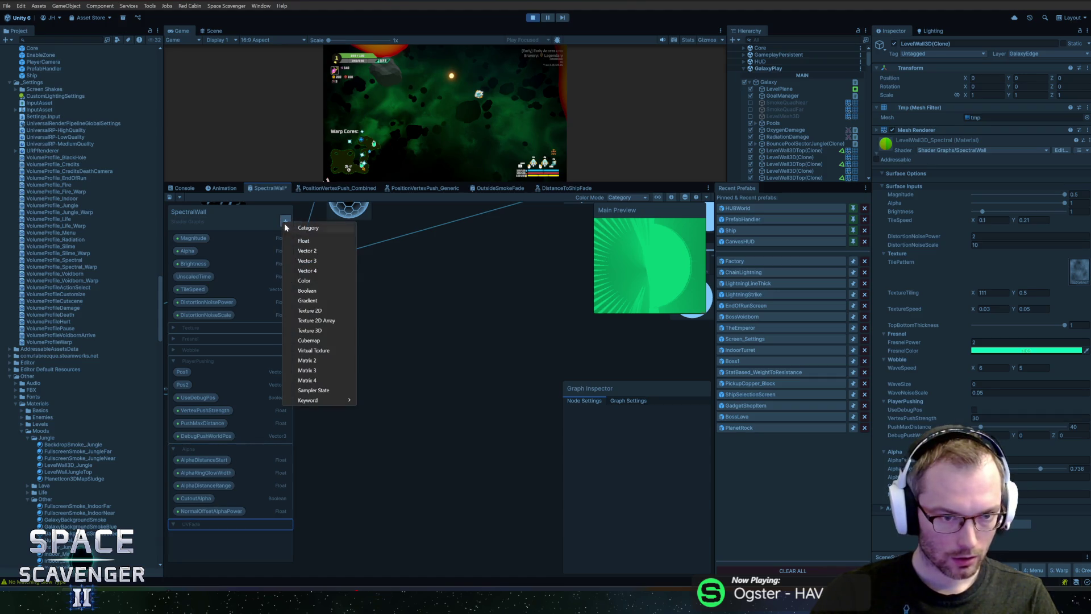
pyautogui.click(308, 243)
pyautogui.write('FadeStreng')
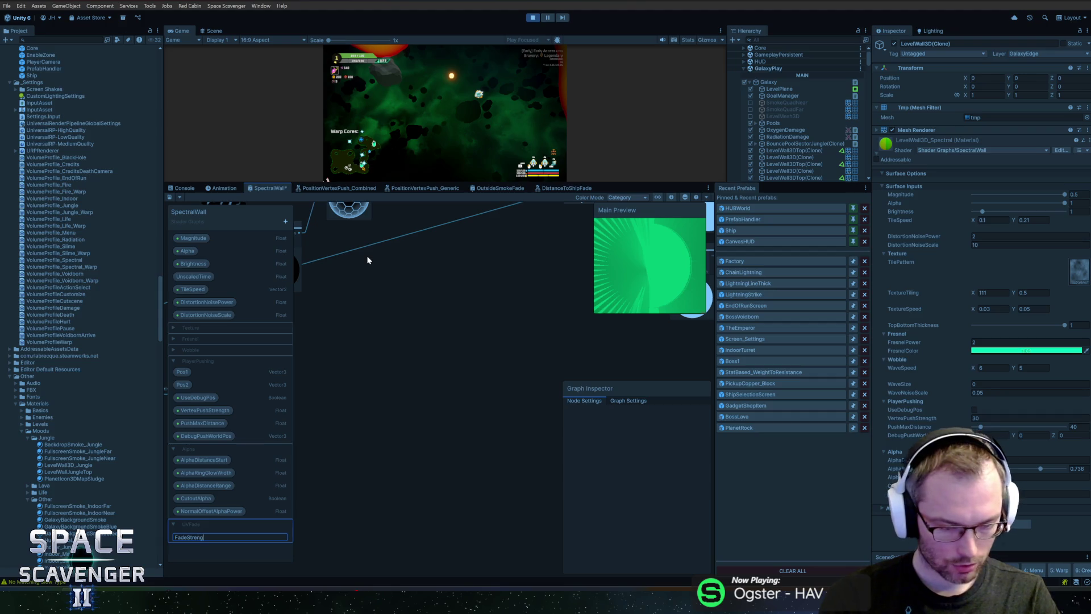
pyautogui.write('th')
pyautogui.press('Return')
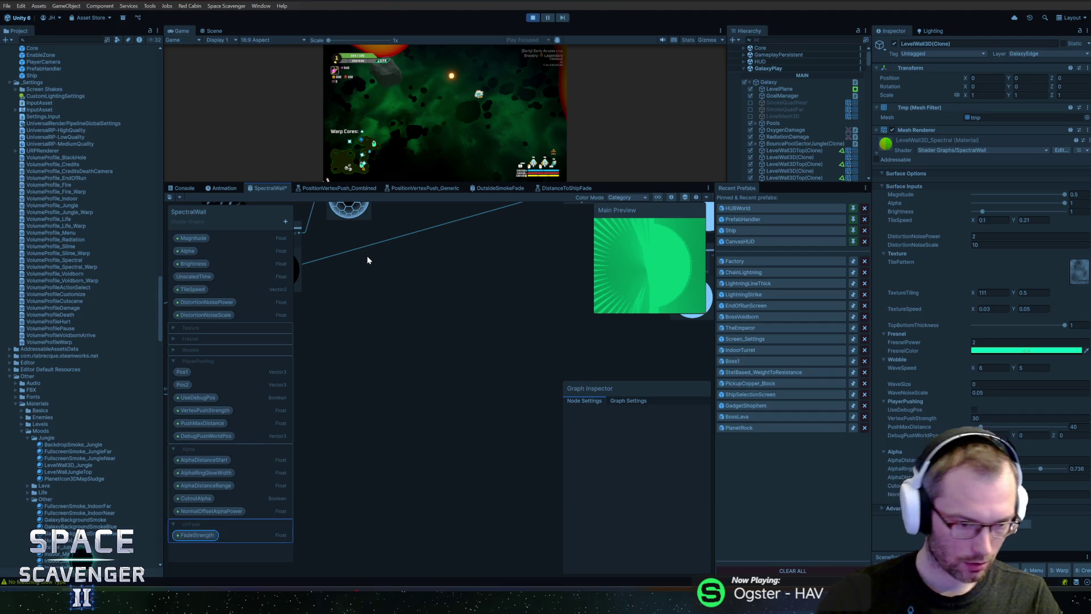
pyautogui.click(287, 220)
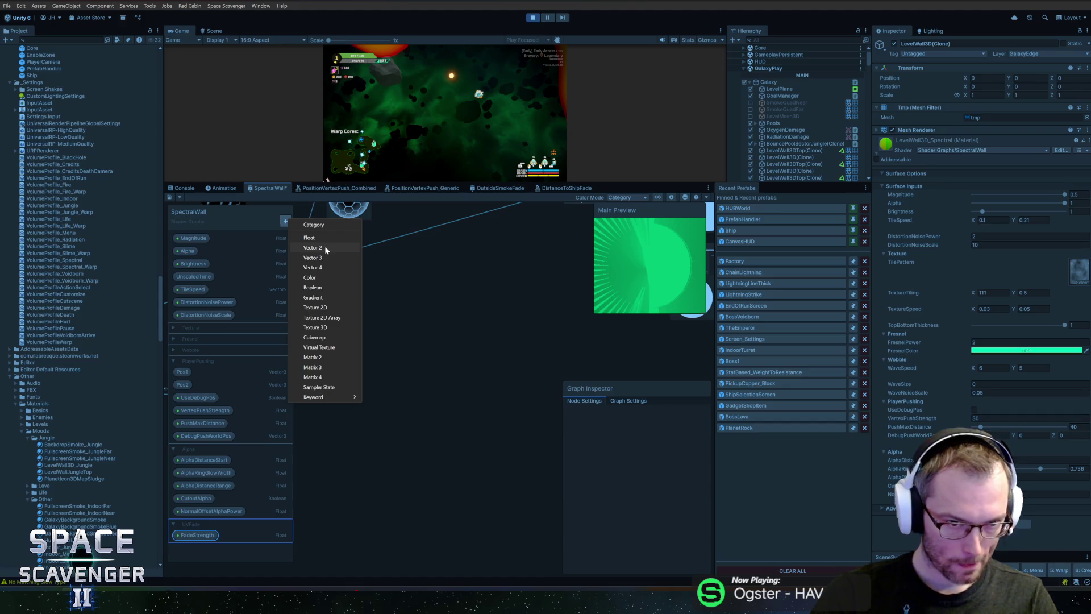
pyautogui.click(311, 278)
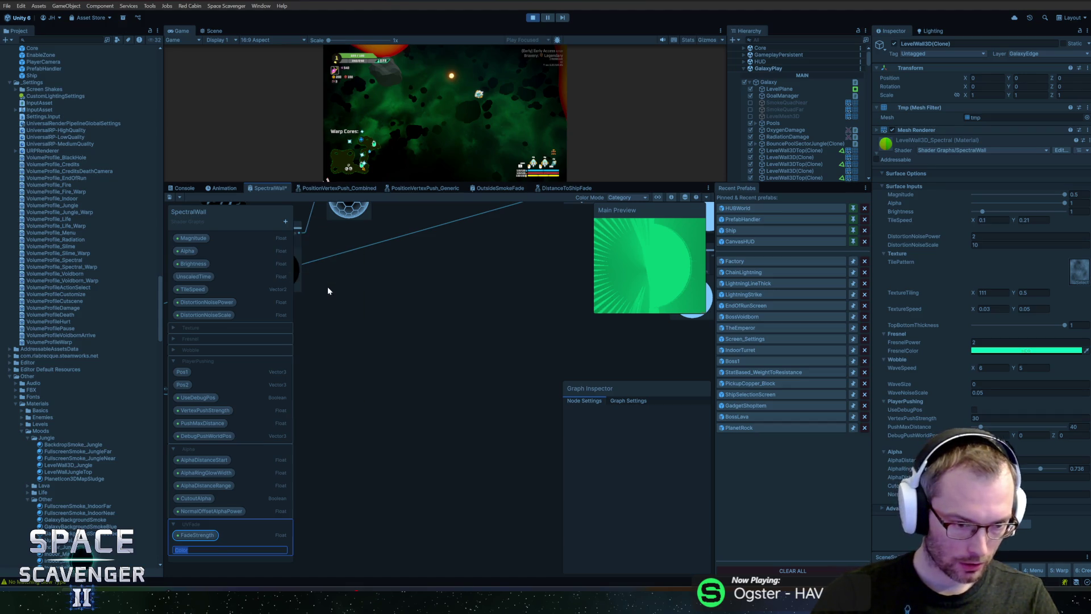
pyautogui.write('FadeEdge')
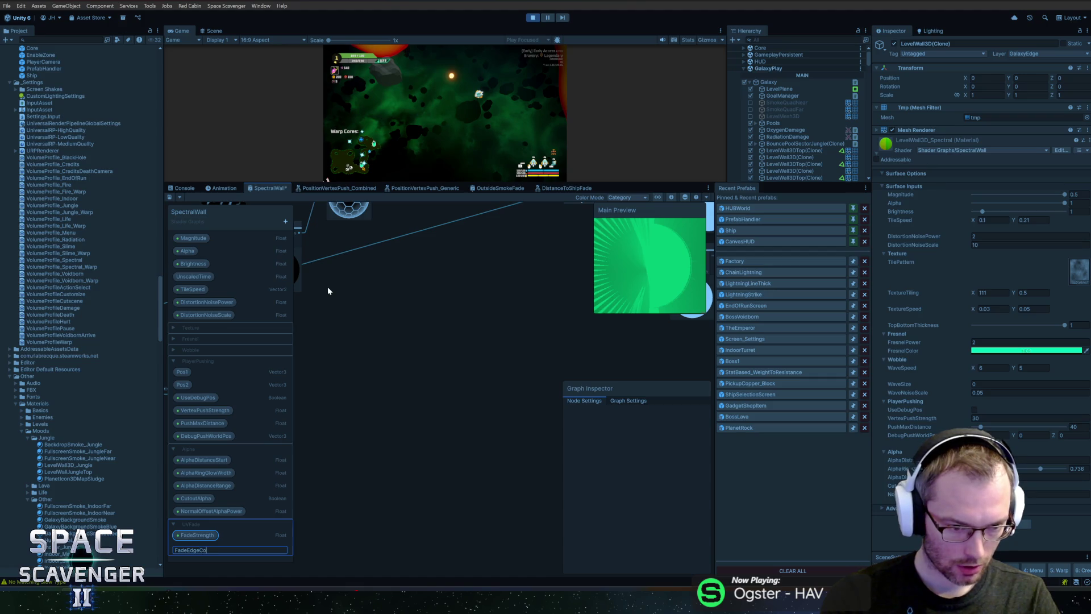
pyautogui.press('Return')
# Add a FadeNoiseScale property to UVFade and place it on the graph canvas.
pyautogui.click(171, 544)
pyautogui.click(195, 541)
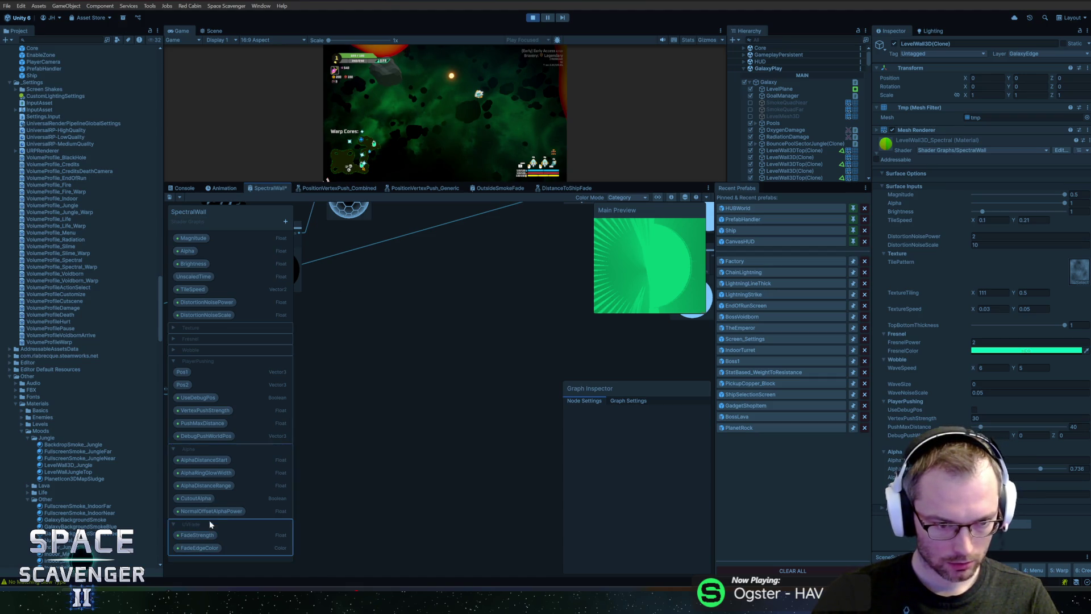
pyautogui.click(285, 221)
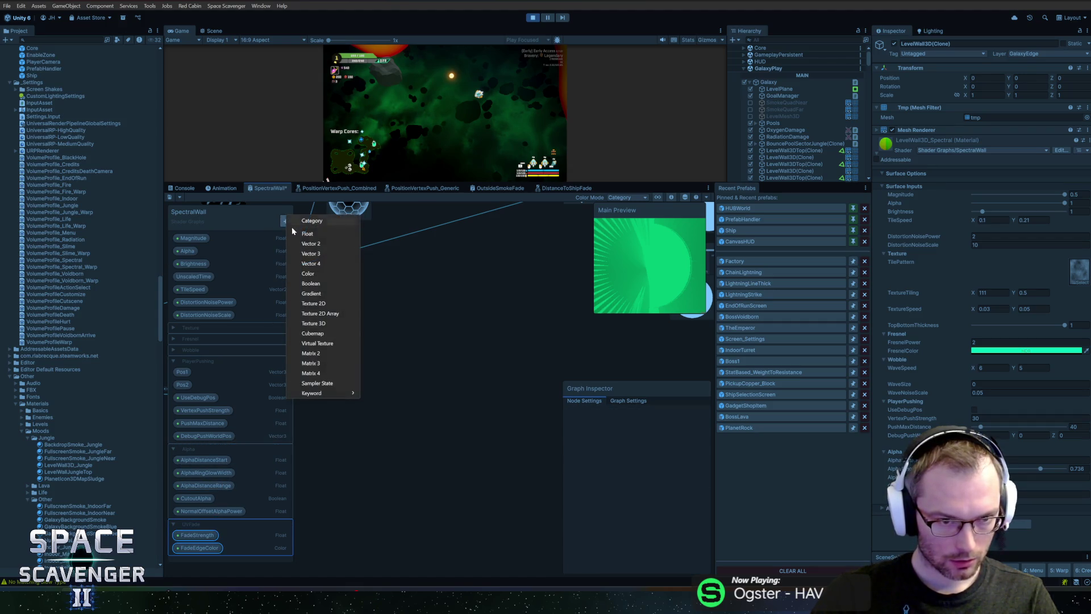
pyautogui.click(330, 234)
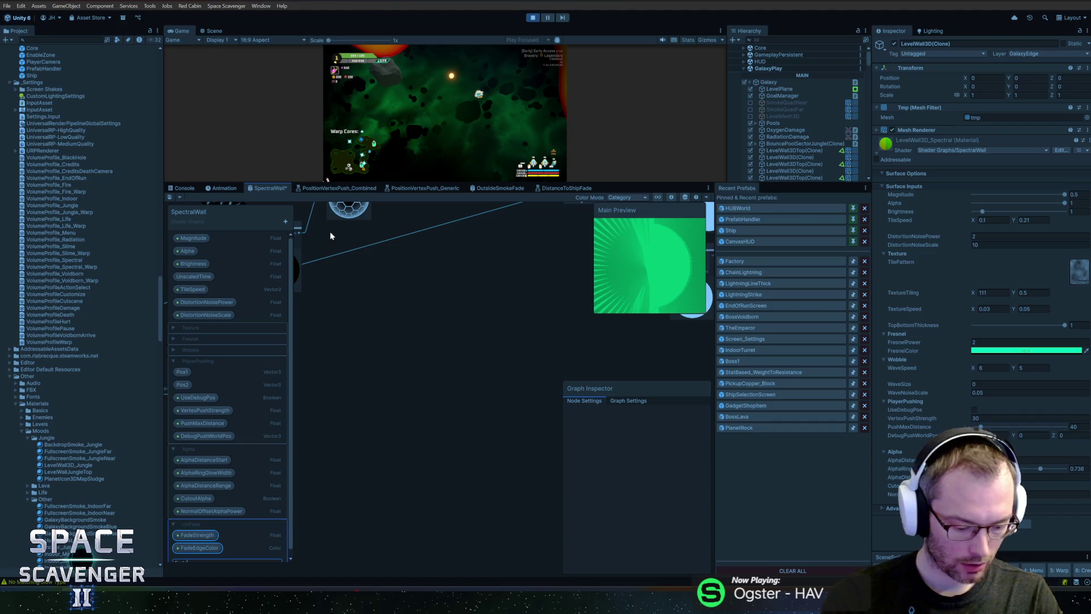
pyautogui.press('Return')
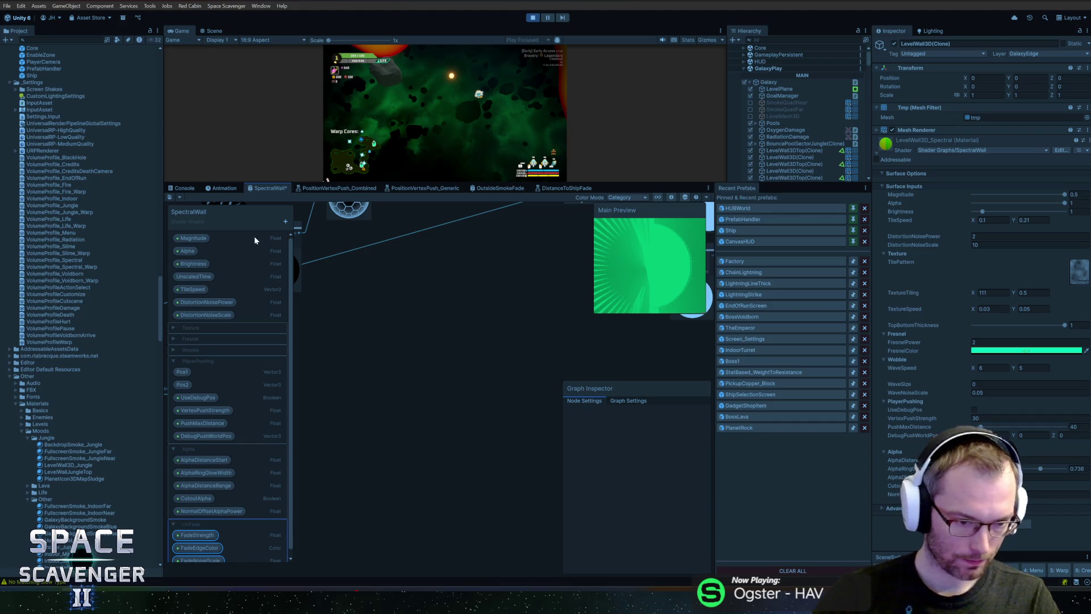
pyautogui.moveTo(199, 560); pyautogui.dragTo(384, 334)
pyautogui.rightClick(435, 336)
pyautogui.click(436, 339)
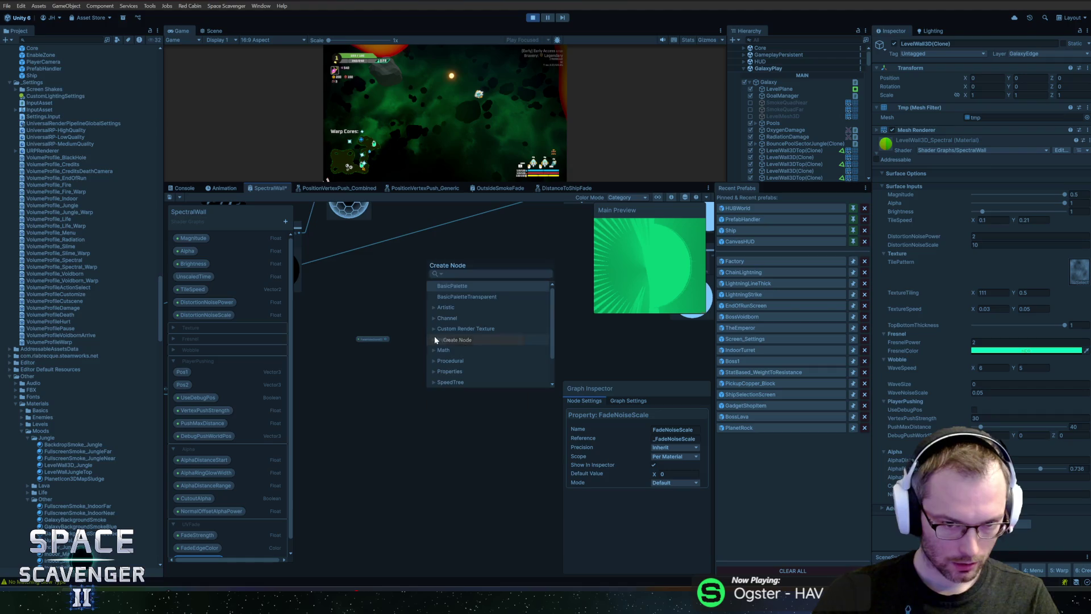
# Create a Gradient Noise node driven by FadeNoiseScale, with FadeNoiseScale's default set to 5.
pyautogui.write('noise')
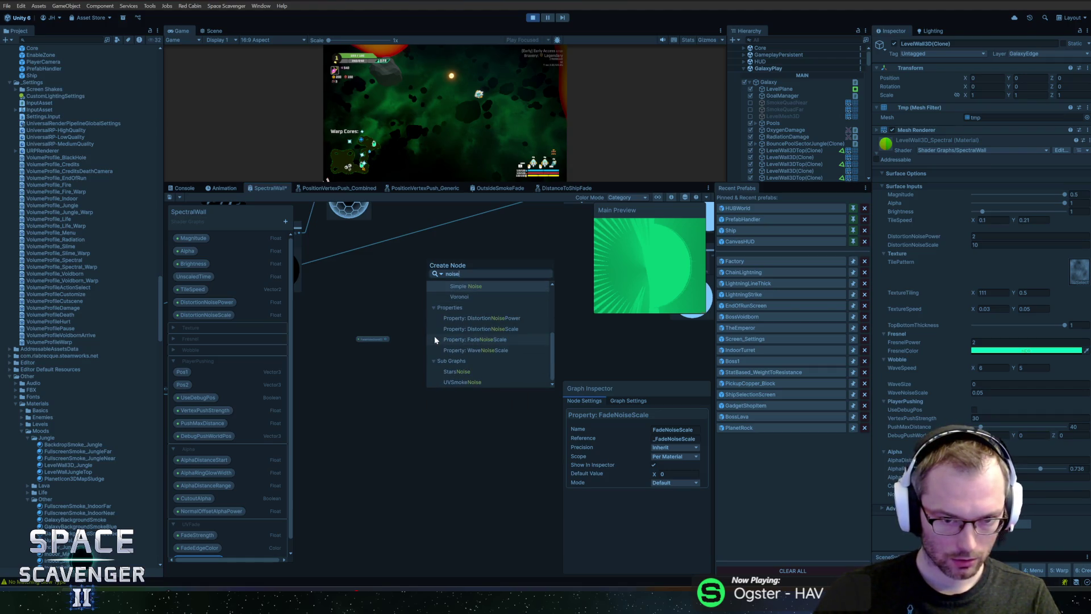
pyautogui.press('BackSpace')
pyautogui.press('BackSpace')
pyautogui.press('BackSpace')
pyautogui.write('grad')
pyautogui.press('Down')
pyautogui.press('Down')
pyautogui.press('Down')
pyautogui.press('Return')
pyautogui.moveTo(439, 341)
pyautogui.mouseDown()
pyautogui.moveTo(424, 293)
pyautogui.moveTo(356, 340)
pyautogui.mouseUp()
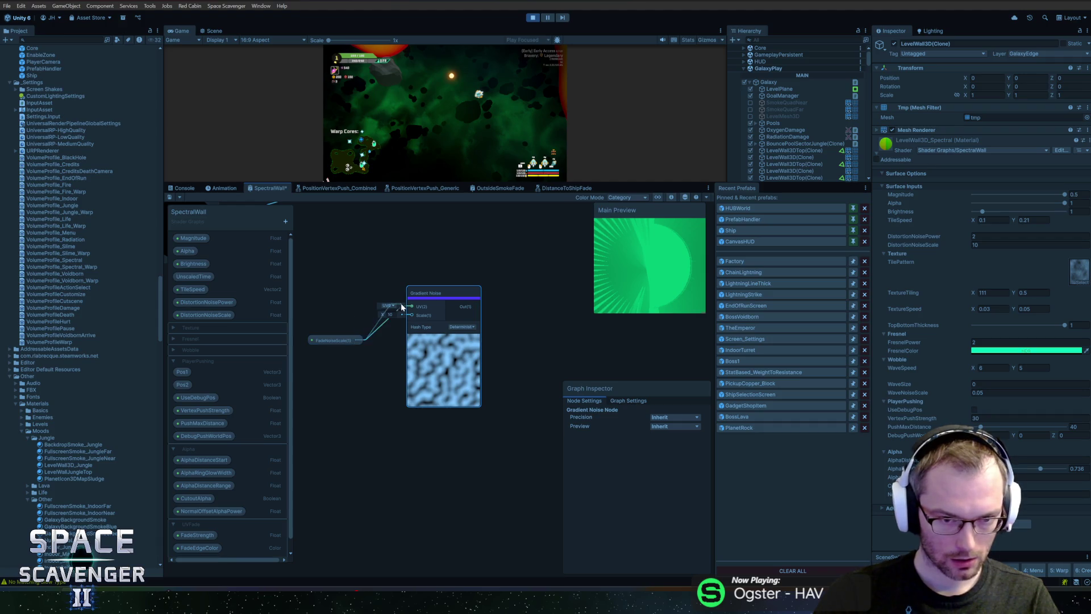
pyautogui.scroll(-1, 202, 537)
pyautogui.click(199, 547)
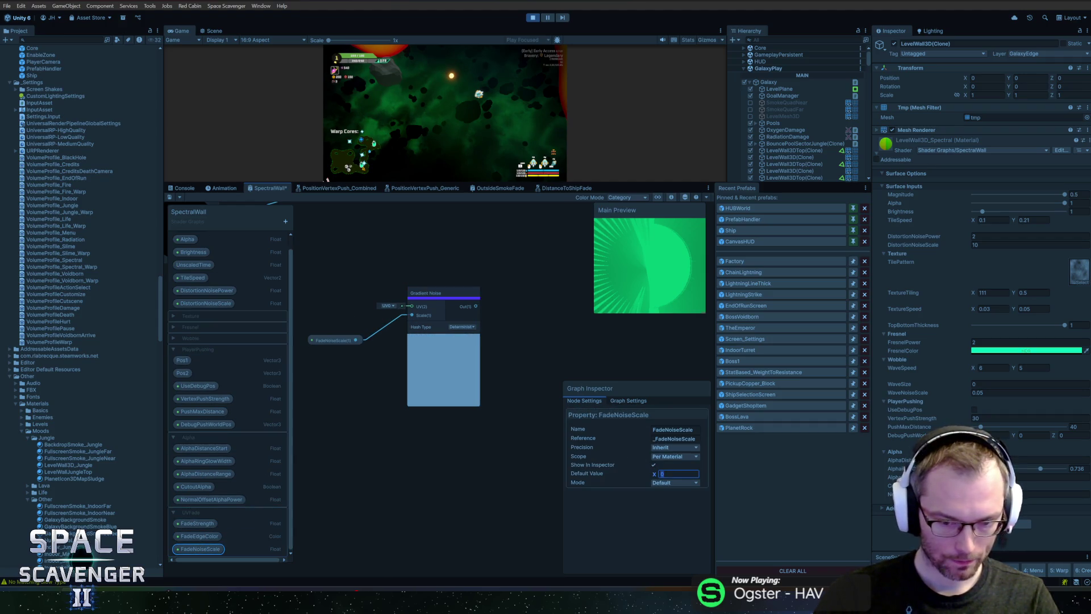
pyautogui.write('5')
pyautogui.moveTo(337, 340); pyautogui.dragTo(357, 339)
# Reposition the Gradient Noise node and feed its output into a new Multiply node.
pyautogui.moveTo(338, 296); pyautogui.dragTo(458, 400)
pyautogui.click(455, 350)
pyautogui.scroll(-2, 467, 342)
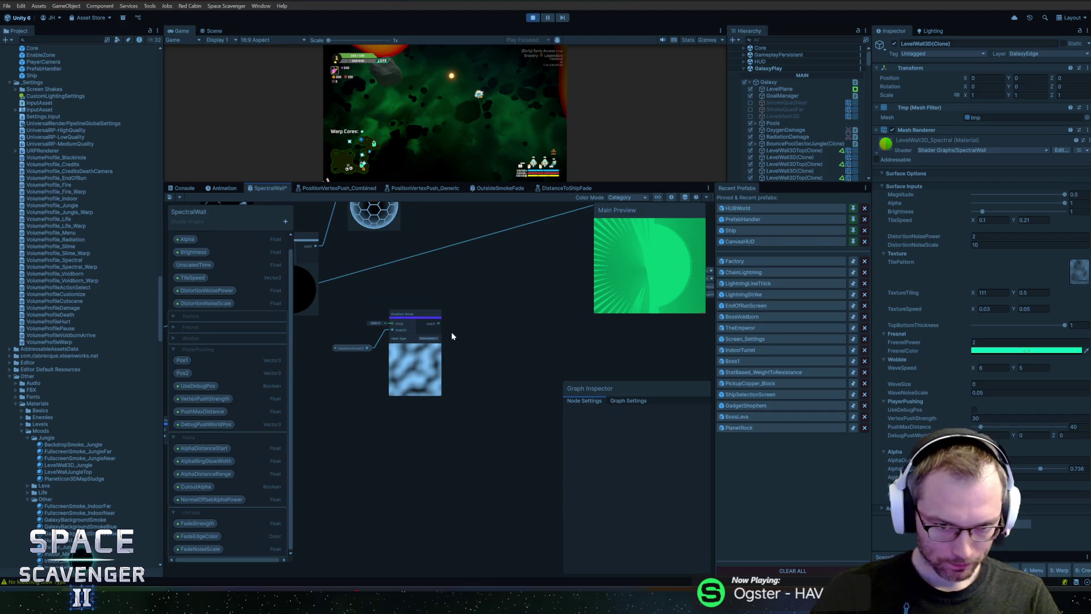
pyautogui.scroll(2, 453, 327)
pyautogui.moveTo(420, 333); pyautogui.dragTo(476, 325)
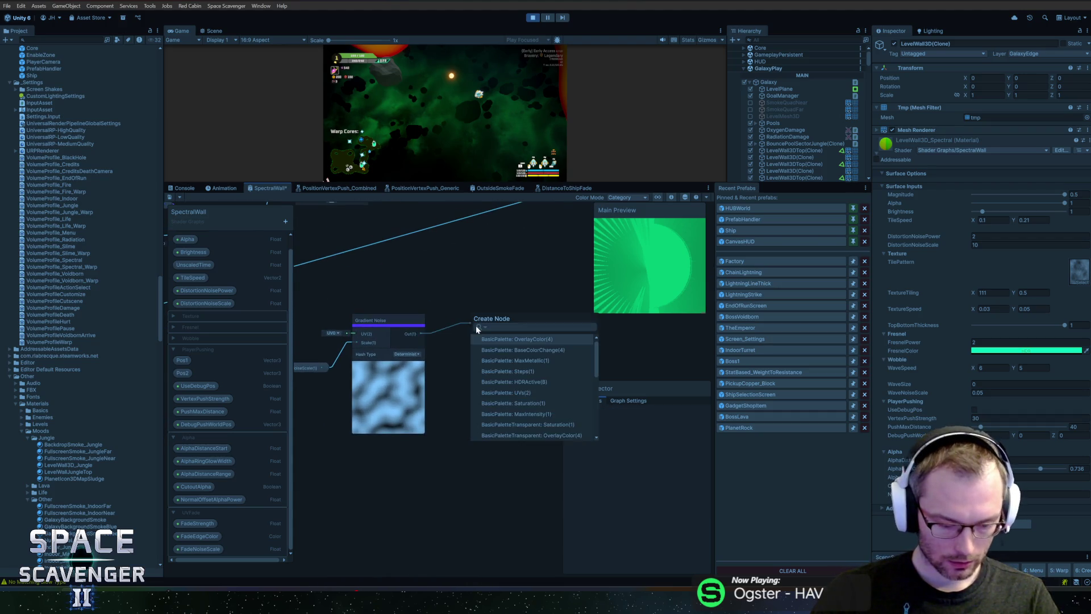
pyautogui.write('mult')
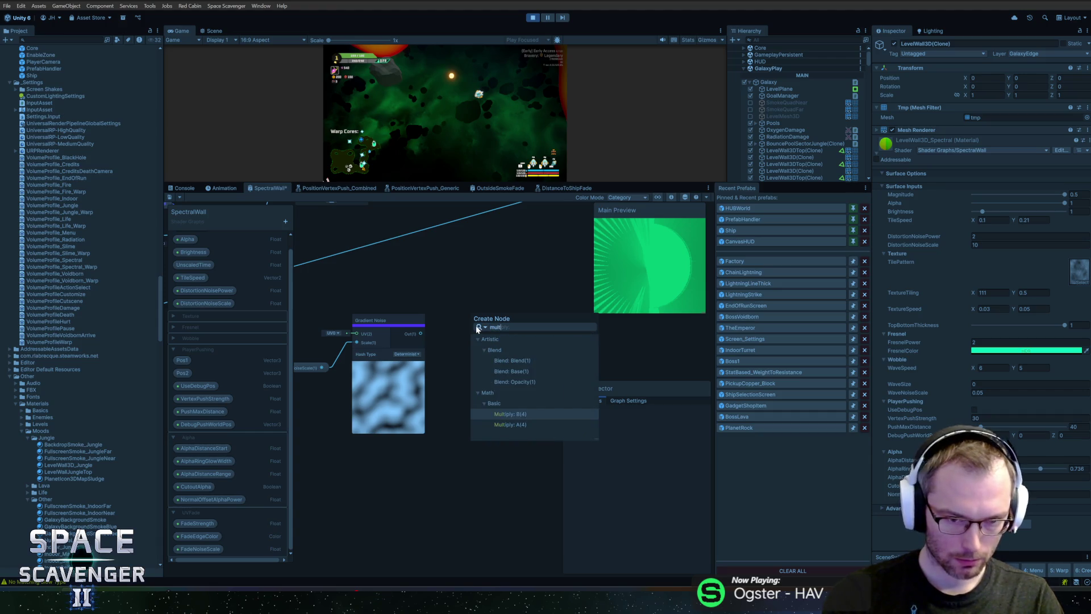
pyautogui.click(510, 414)
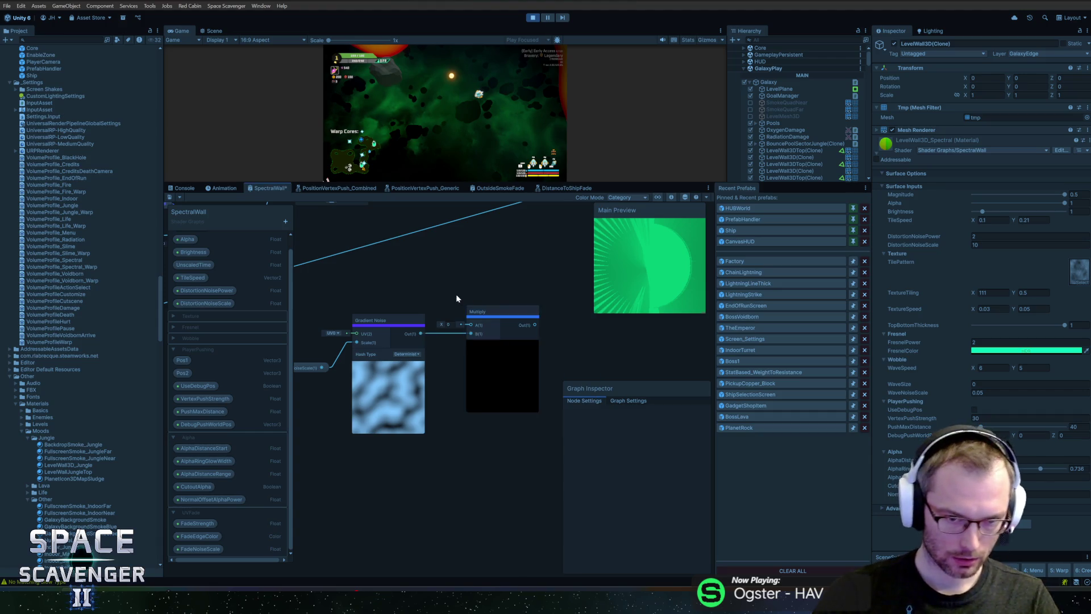
pyautogui.rightClick(457, 296)
pyautogui.click(480, 298)
# Add a UV node above Gradient Noise and a Split node fed by its output.
pyautogui.write('ubv')
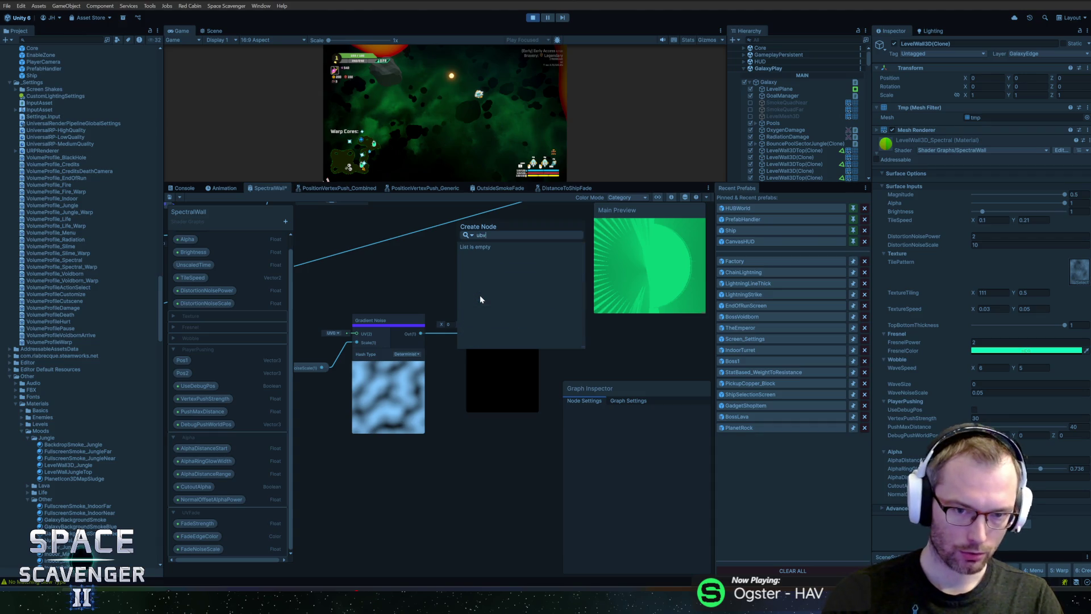
pyautogui.press('Escape')
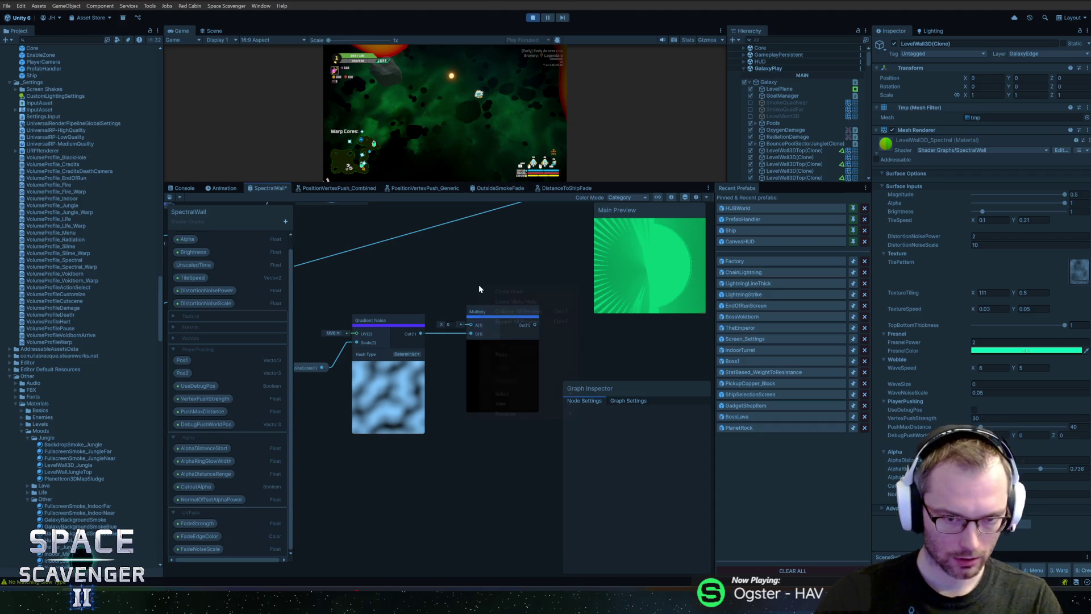
pyautogui.rightClick(479, 285)
pyautogui.click(492, 291)
pyautogui.press('Escape')
pyautogui.moveTo(517, 343)
pyautogui.mouseDown()
pyautogui.moveTo(373, 247)
pyautogui.moveTo(391, 266)
pyautogui.moveTo(468, 255)
pyautogui.moveTo(487, 347)
pyautogui.moveTo(605, 332)
pyautogui.moveTo(565, 345)
pyautogui.mouseUp()
pyautogui.write('split')
pyautogui.press('Return')
# Shift the Multiply node right, wire the texture output into the graph, and save.
pyautogui.moveTo(543, 284); pyautogui.dragTo(466, 292)
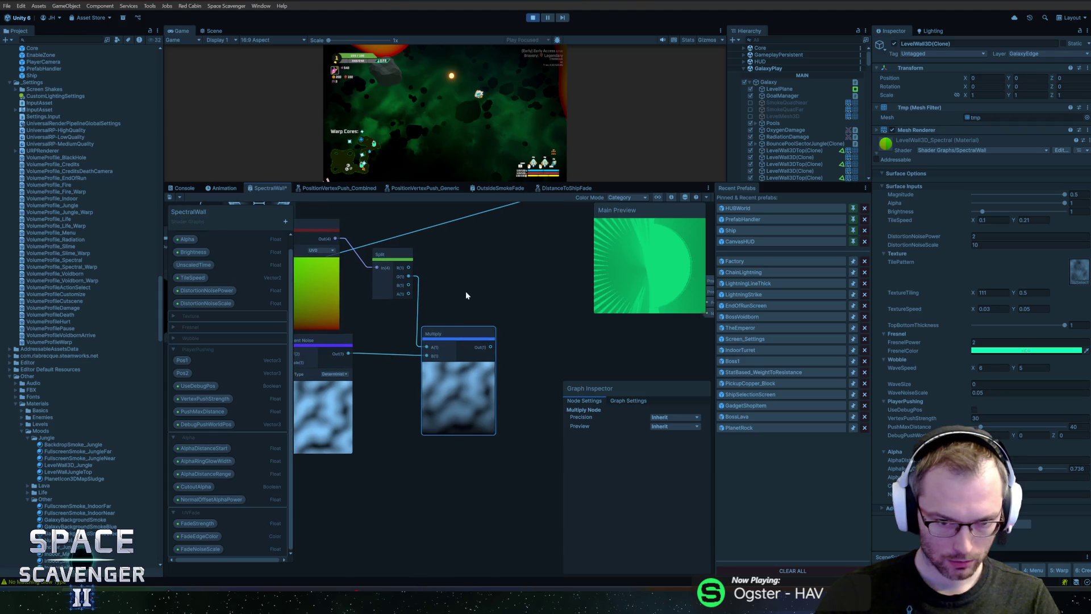
pyautogui.moveTo(460, 334); pyautogui.dragTo(497, 334)
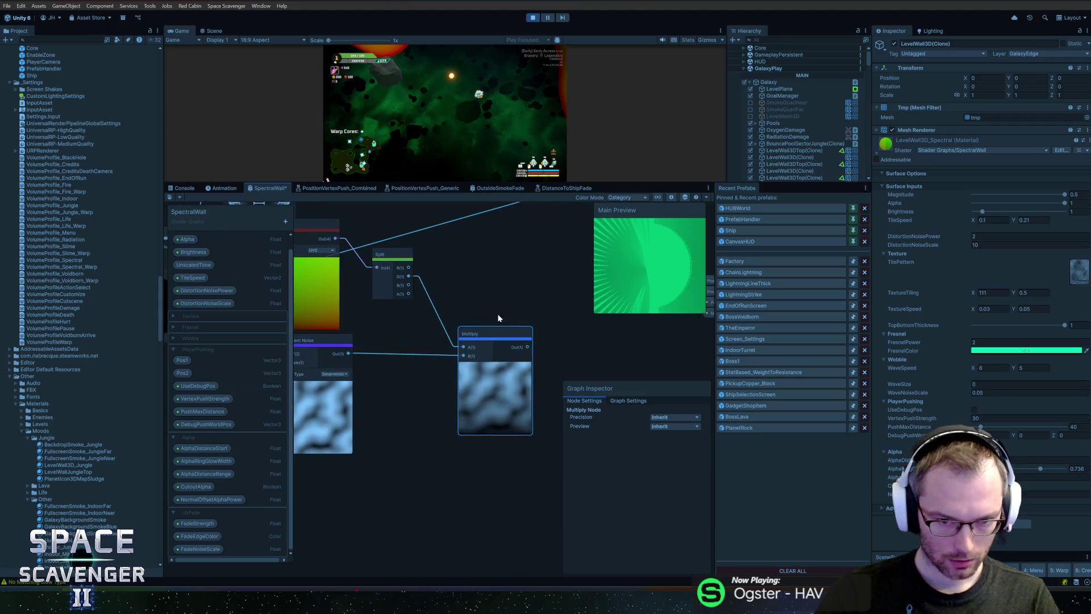
pyautogui.scroll(-3, 499, 318)
pyautogui.scroll(-2, 408, 361)
pyautogui.scroll(2, 398, 369)
pyautogui.scroll(-1, 334, 421)
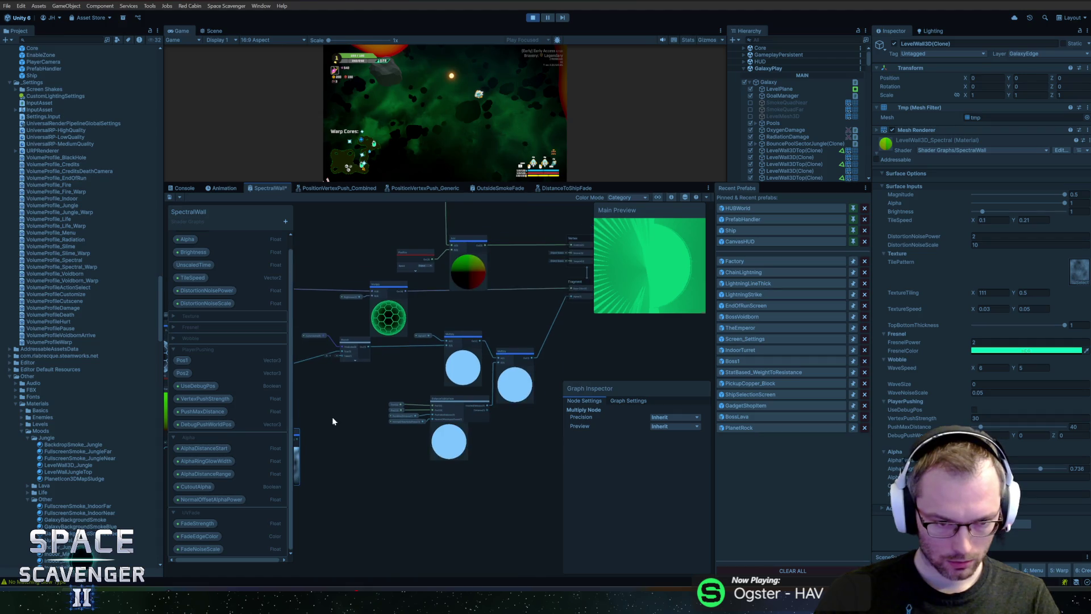
pyautogui.moveTo(334, 421); pyautogui.dragTo(356, 403)
pyautogui.moveTo(315, 442)
pyautogui.mouseDown()
pyautogui.moveTo(563, 437)
pyautogui.moveTo(503, 324)
pyautogui.moveTo(500, 295)
pyautogui.mouseUp()
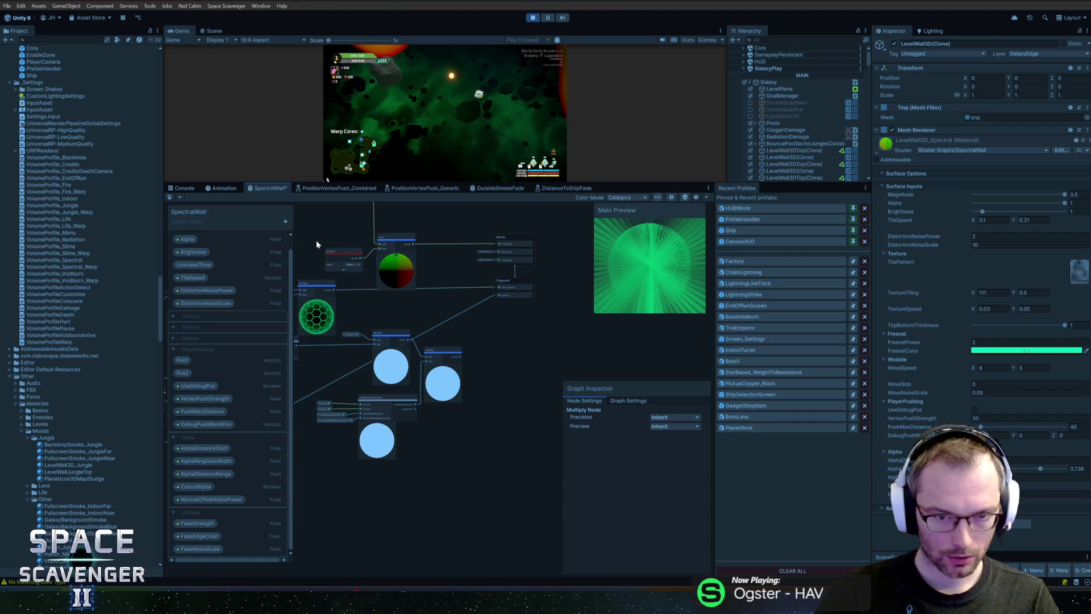
pyautogui.hotkey('ctrl', 's')
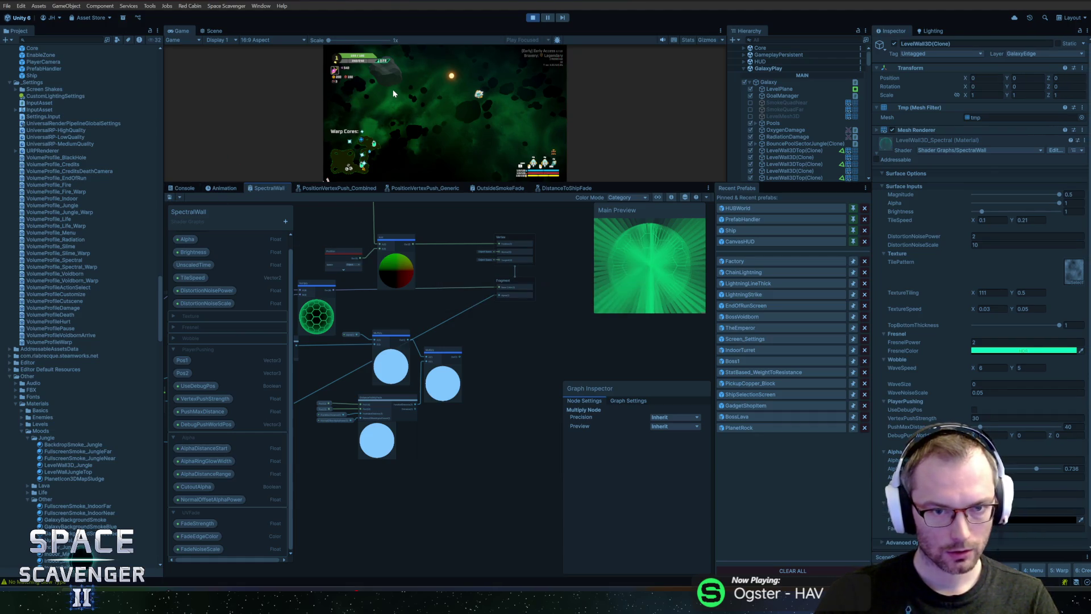
# Enlarge the Game view, save the shader graph, and resume control of the running game.
pyautogui.moveTo(602, 181); pyautogui.dragTo(602, 321)
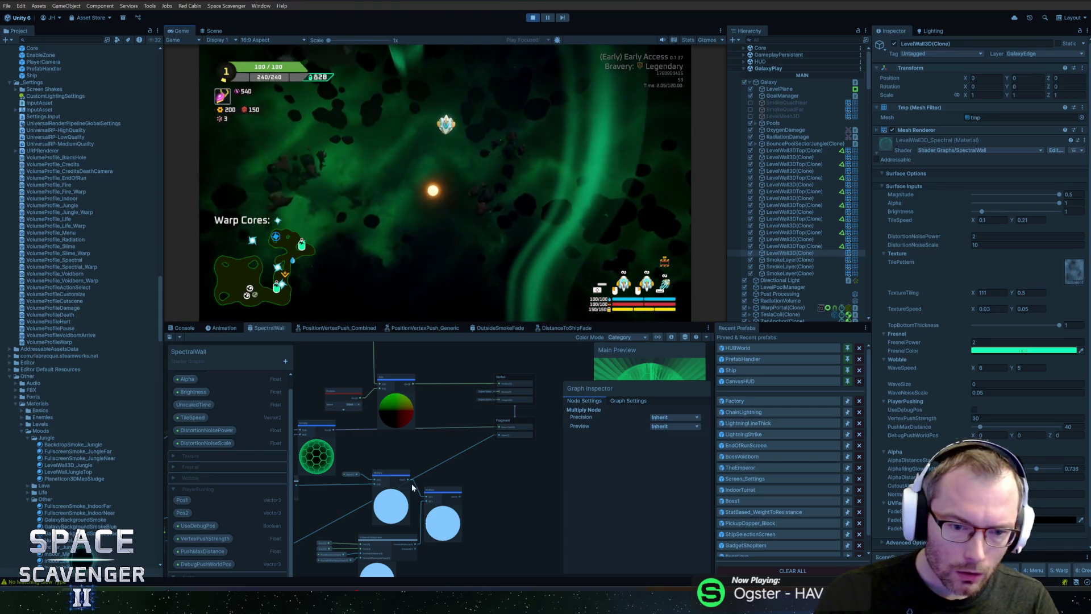
pyautogui.moveTo(292, 520); pyautogui.dragTo(402, 439)
pyautogui.moveTo(345, 468)
pyautogui.mouseDown()
pyautogui.moveTo(378, 439)
pyautogui.moveTo(398, 397)
pyautogui.moveTo(500, 352)
pyautogui.moveTo(556, 434)
pyautogui.mouseUp()
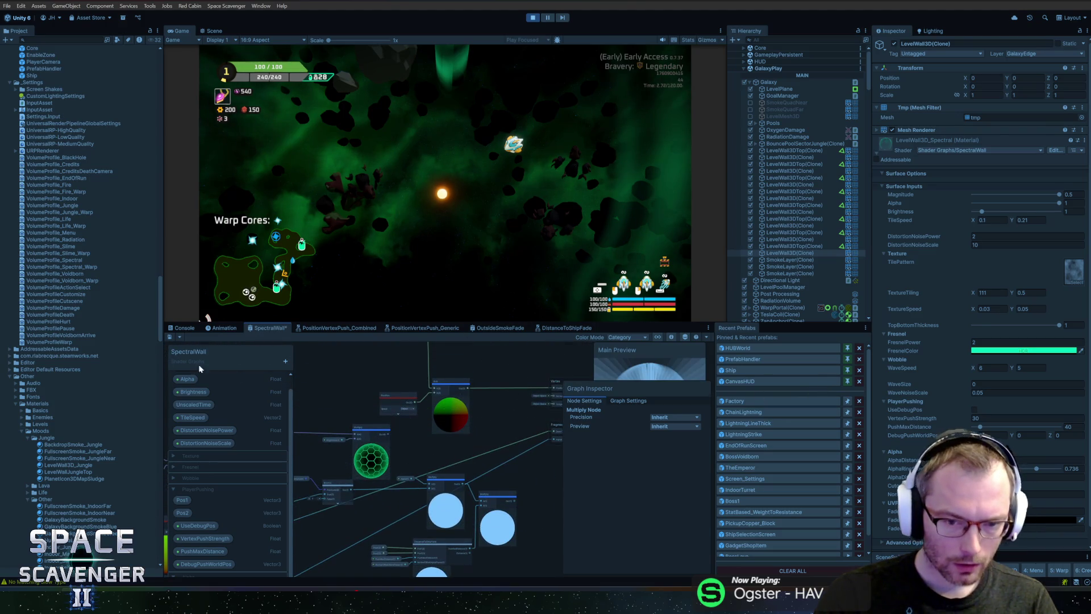
pyautogui.hotkey('ctrl', 's')
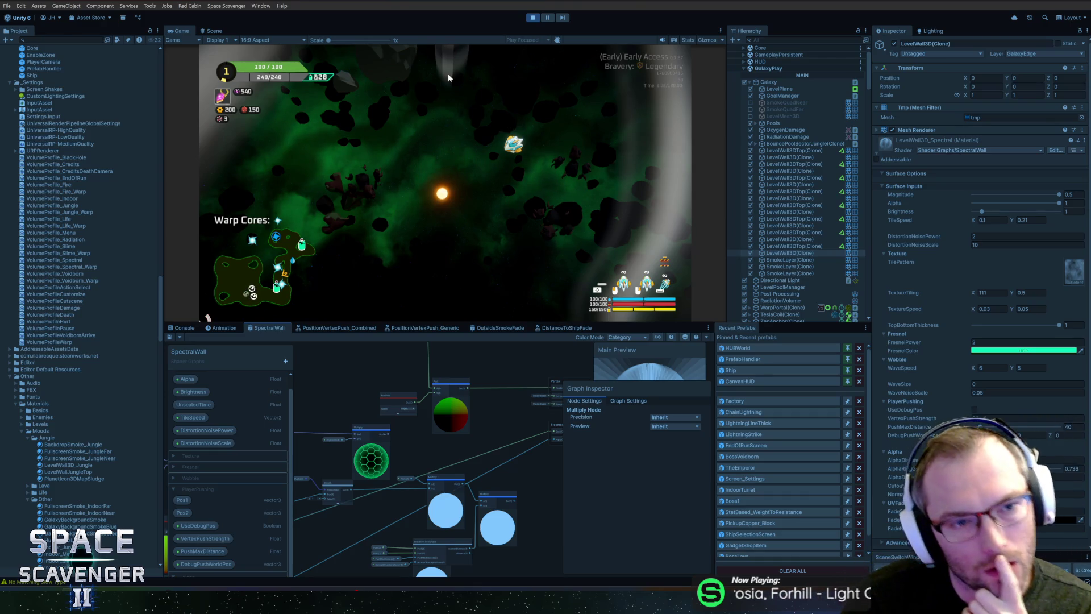
pyautogui.click(398, 98)
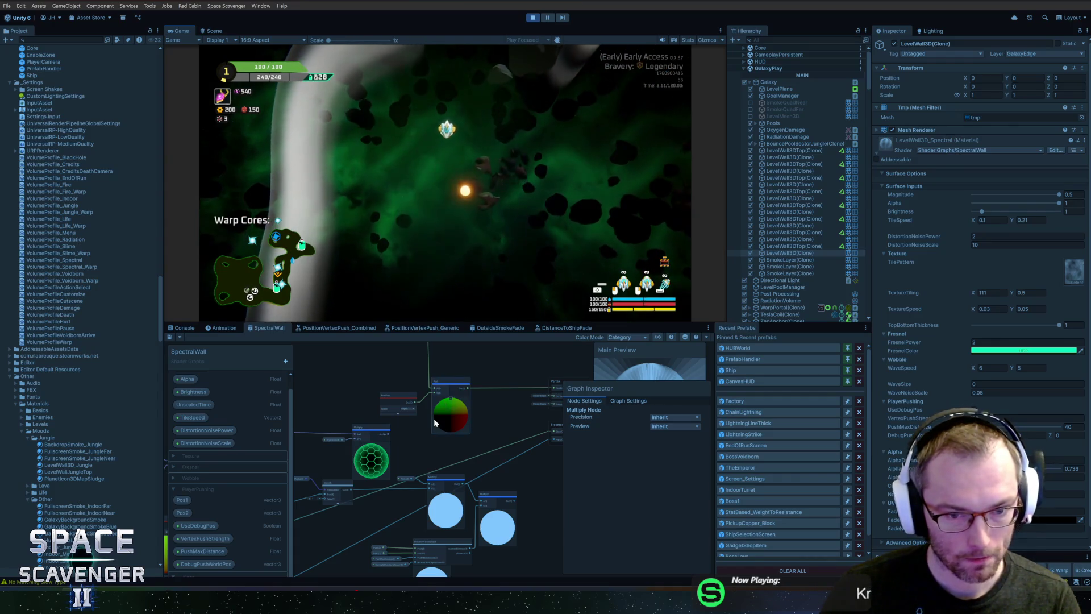
pyautogui.moveTo(401, 455); pyautogui.dragTo(463, 427)
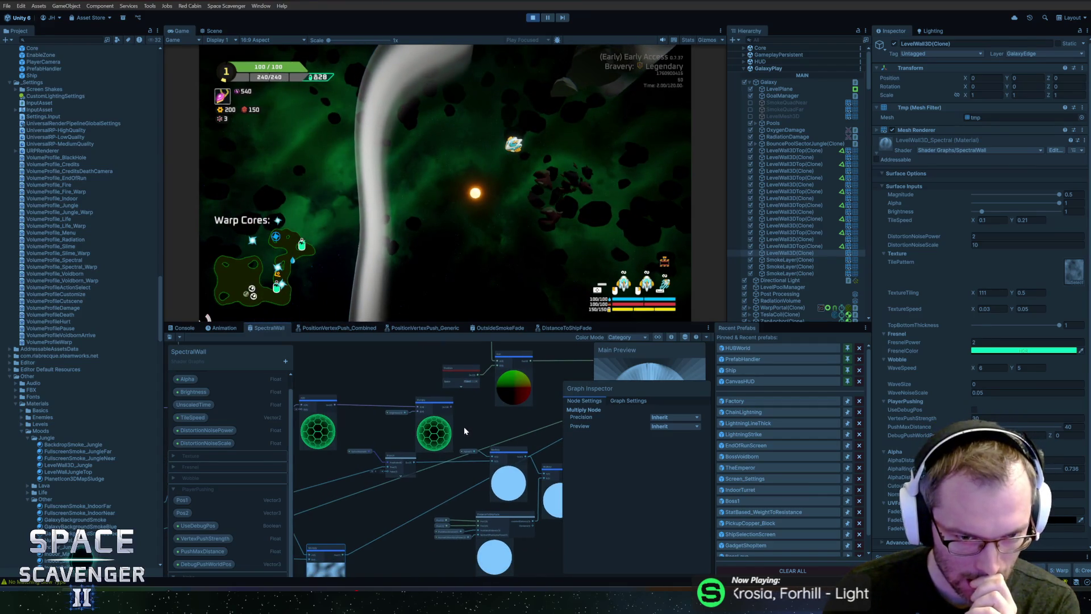
pyautogui.moveTo(464, 428); pyautogui.dragTo(466, 424)
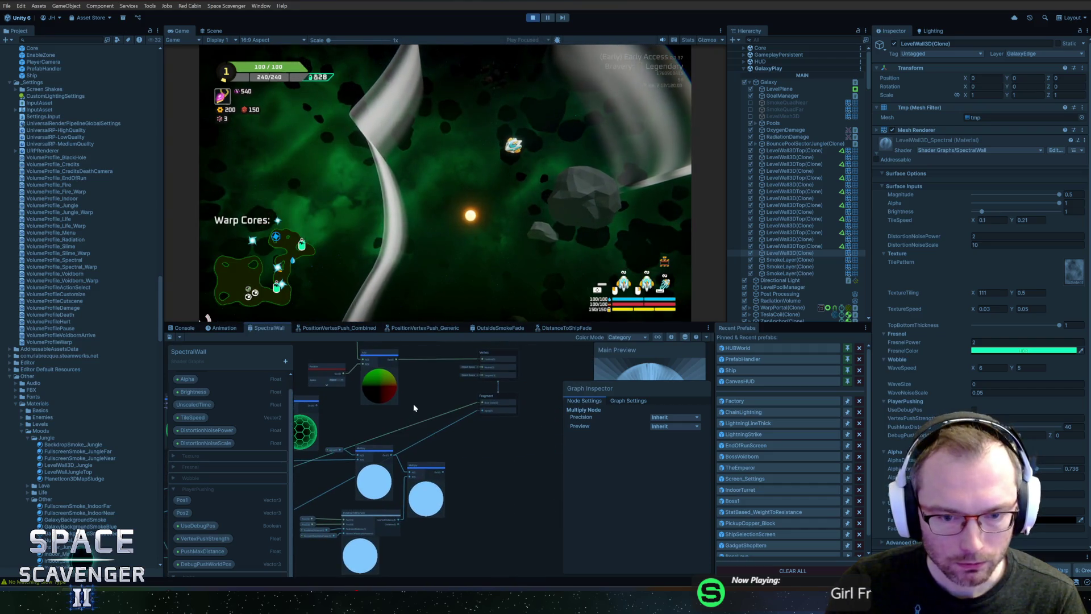
# Pan the SpectralWall shader graph to bring other nodes into view.
pyautogui.moveTo(560, 394)
pyautogui.mouseDown()
pyautogui.moveTo(434, 410)
pyautogui.moveTo(560, 392)
pyautogui.mouseUp()
# Delete the Multiply-to-Alpha connection, save the asset, and check the walls in the running game.
pyautogui.moveTo(398, 472)
pyautogui.mouseDown()
pyautogui.moveTo(450, 472)
pyautogui.moveTo(318, 494)
pyautogui.mouseUp()
pyautogui.scroll(2, 522, 446)
pyautogui.moveTo(524, 444)
pyautogui.mouseDown()
pyautogui.moveTo(449, 469)
pyautogui.moveTo(423, 443)
pyautogui.mouseUp()
pyautogui.press('Delete')
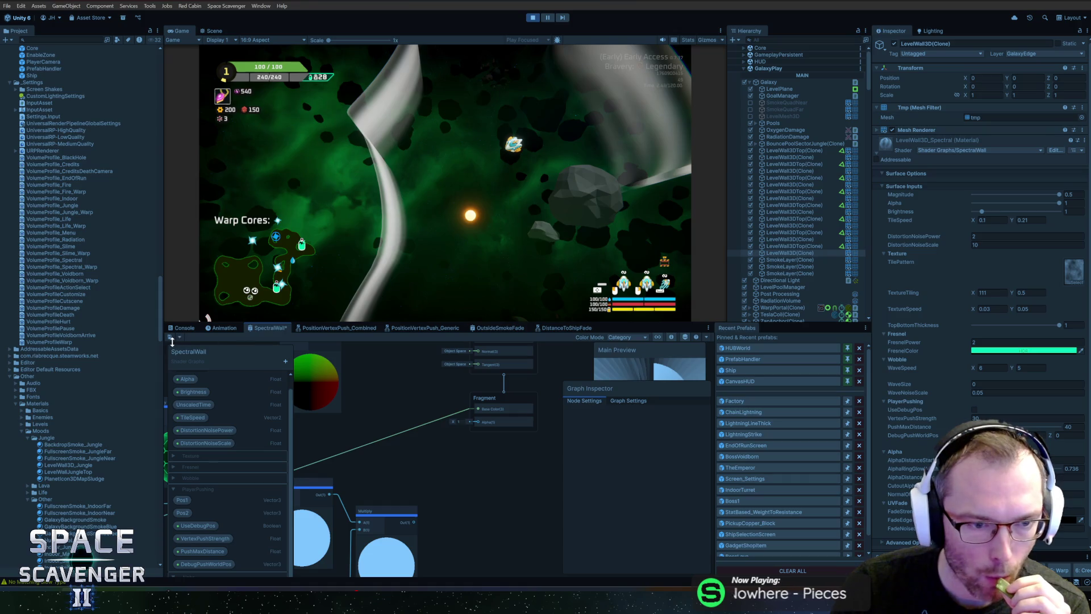
pyautogui.click(170, 340)
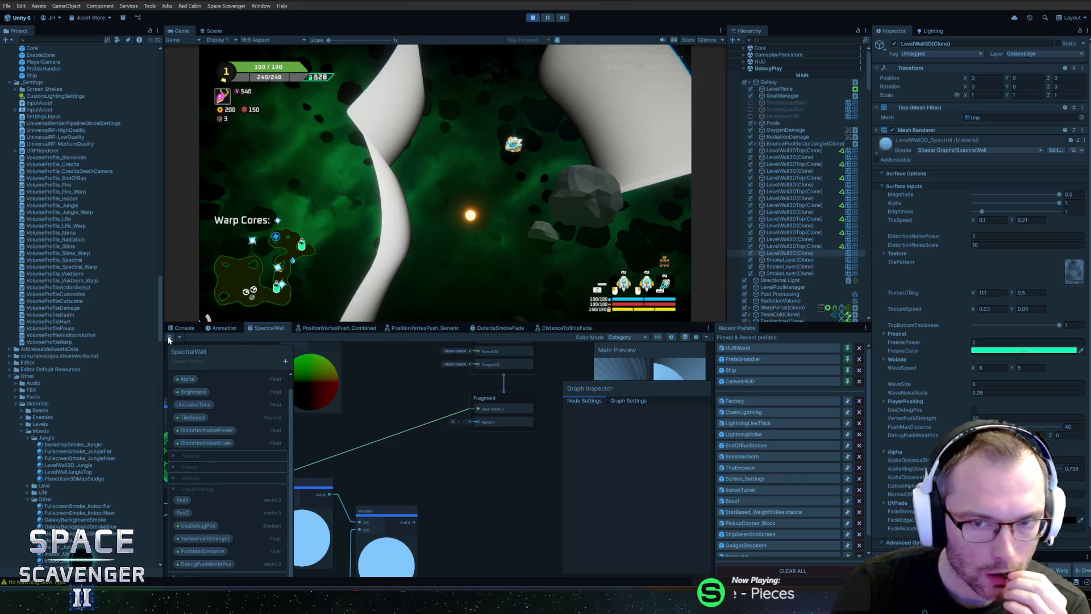
pyautogui.click(438, 200)
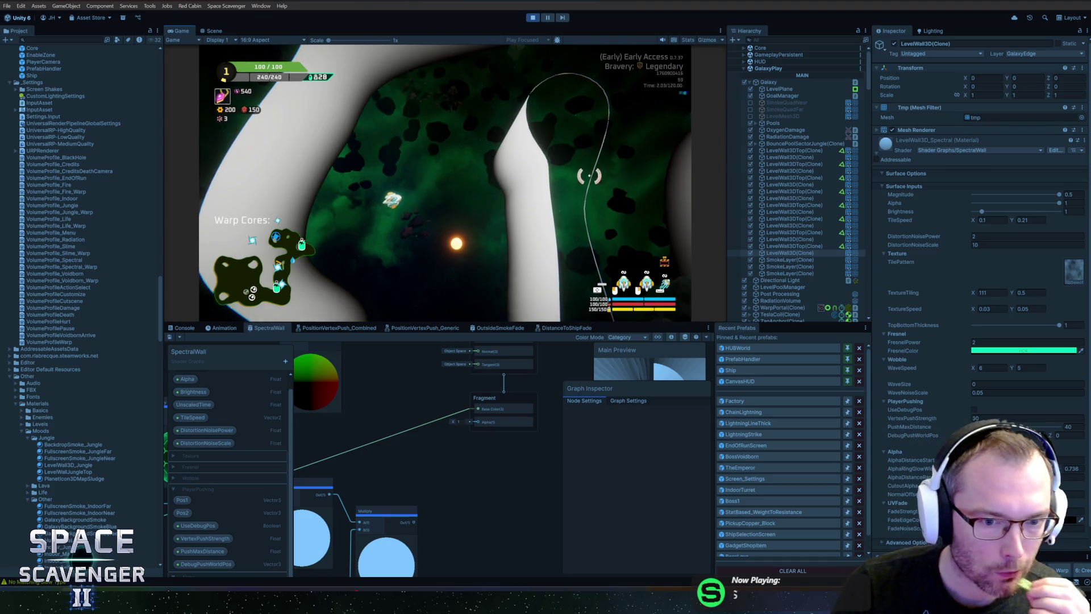
pyautogui.moveTo(349, 434)
pyautogui.mouseDown()
pyautogui.moveTo(380, 442)
pyautogui.moveTo(493, 409)
pyautogui.moveTo(428, 394)
pyautogui.moveTo(445, 429)
pyautogui.moveTo(425, 426)
pyautogui.moveTo(432, 418)
pyautogui.mouseUp()
# Add a Multiply after Split, followed in sequence by Subtract, Absolute and One Minus nodes.
pyautogui.write('mult')
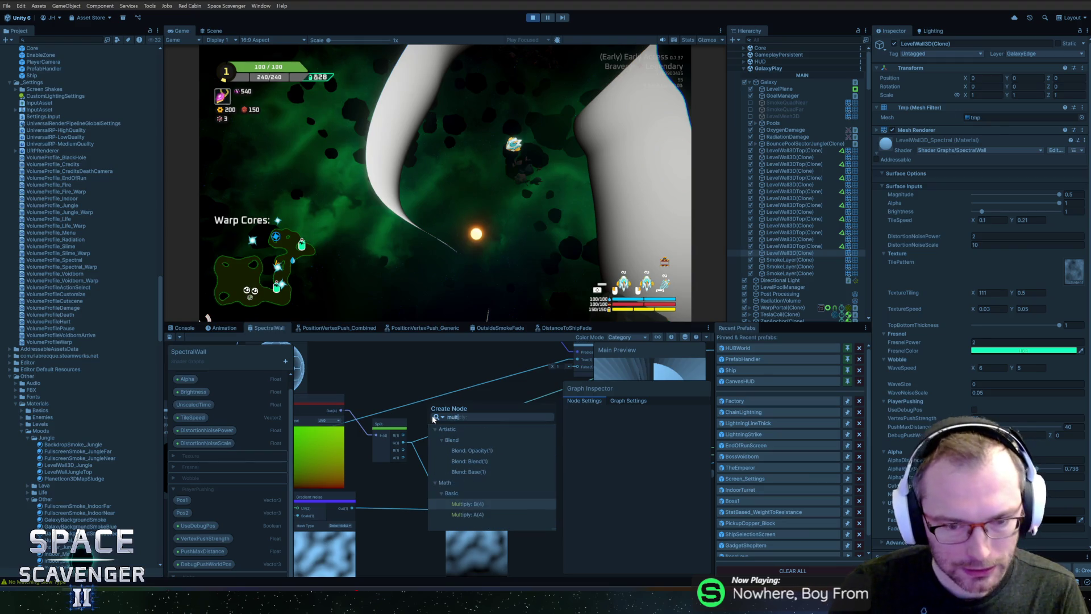
pyautogui.press('Return')
pyautogui.moveTo(528, 445)
pyautogui.mouseDown()
pyautogui.moveTo(484, 438)
pyautogui.moveTo(500, 416)
pyautogui.moveTo(456, 420)
pyautogui.moveTo(522, 422)
pyautogui.moveTo(464, 423)
pyautogui.moveTo(506, 414)
pyautogui.moveTo(339, 481)
pyautogui.moveTo(432, 348)
pyautogui.moveTo(534, 432)
pyautogui.mouseUp()
pyautogui.write('subtr')
pyautogui.press('Down')
pyautogui.press('Return')
pyautogui.write('abs')
pyautogui.click(559, 461)
pyautogui.write('one')
pyautogui.press('Return')
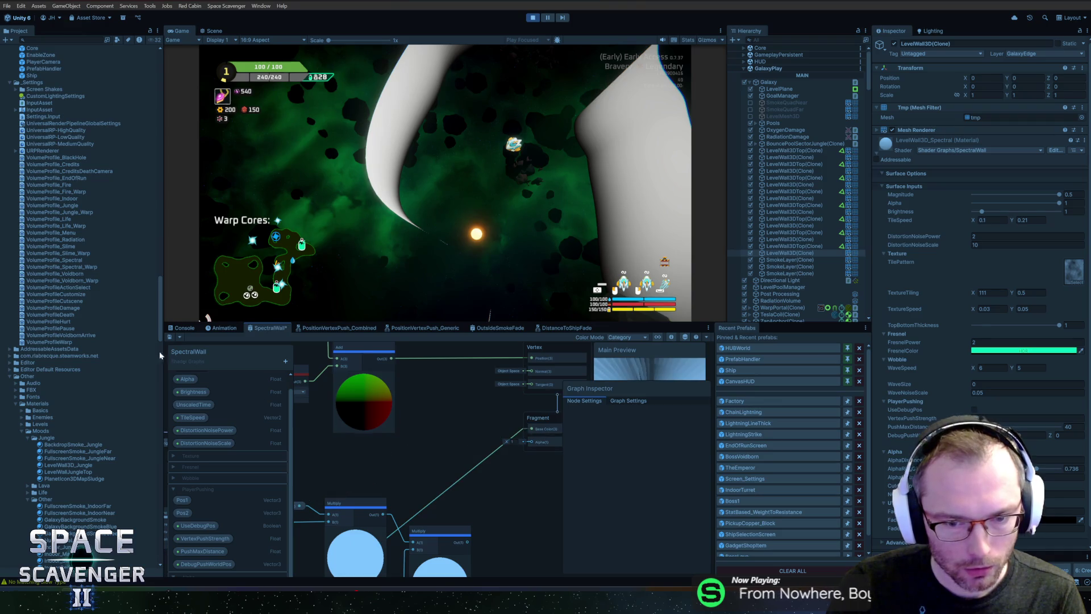
# Save, move the UV, Split and Multiply nodes aside, and add a Power node after One Minus.
pyautogui.click(172, 337)
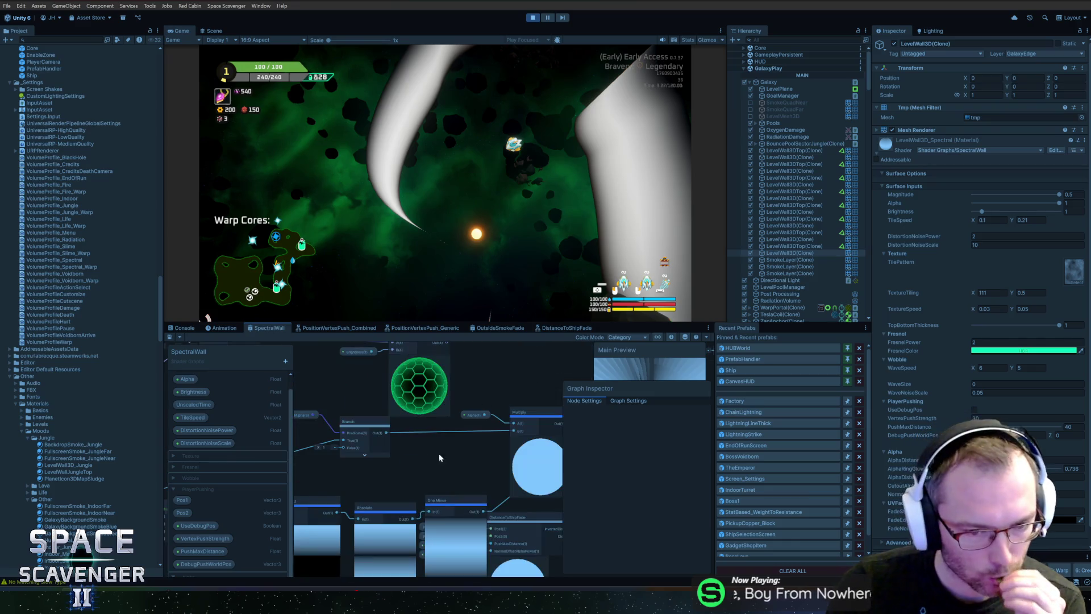
pyautogui.scroll(-2, 432, 420)
pyautogui.moveTo(398, 475)
pyautogui.mouseDown()
pyautogui.moveTo(511, 455)
pyautogui.moveTo(407, 571)
pyautogui.mouseUp()
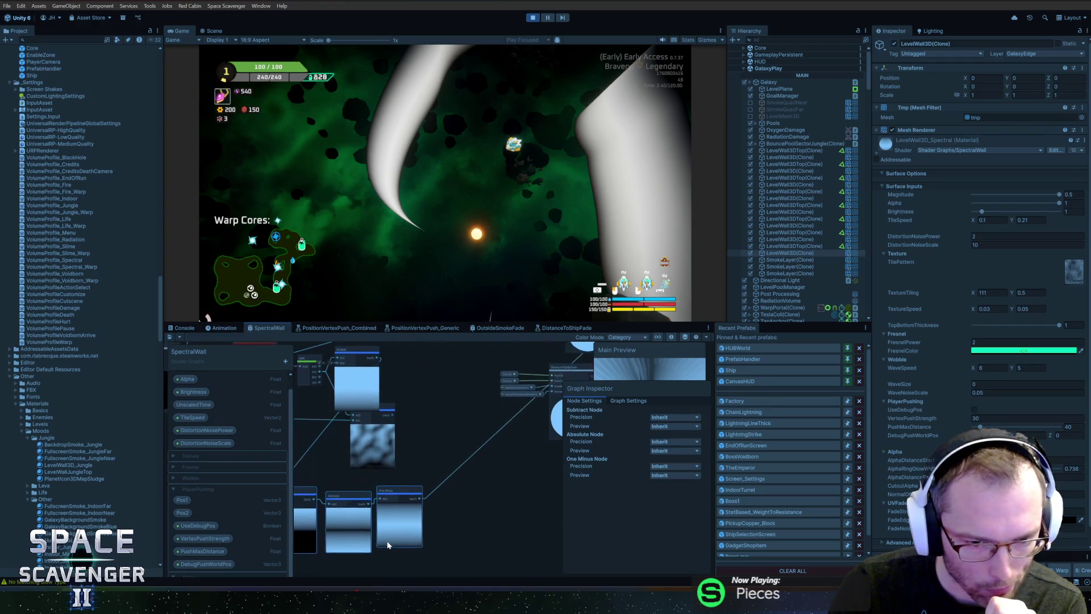
pyautogui.scroll(-3, 432, 422)
pyautogui.moveTo(385, 398)
pyautogui.mouseDown()
pyautogui.moveTo(472, 378)
pyautogui.moveTo(472, 406)
pyautogui.moveTo(365, 503)
pyautogui.mouseUp()
pyautogui.scroll(3, 555, 467)
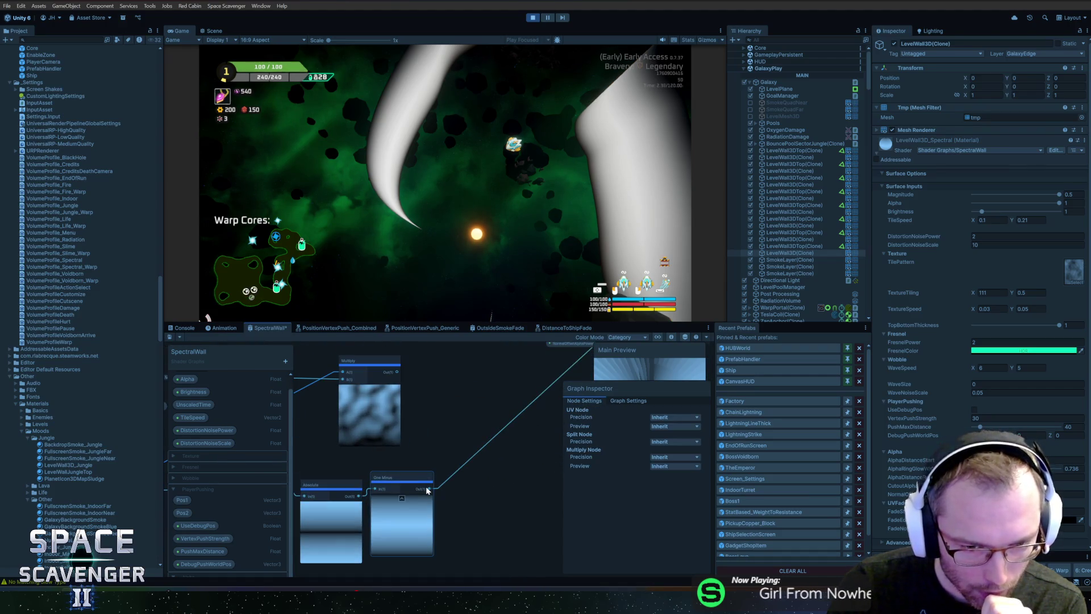
pyautogui.moveTo(430, 491); pyautogui.dragTo(446, 424)
pyautogui.write('power')
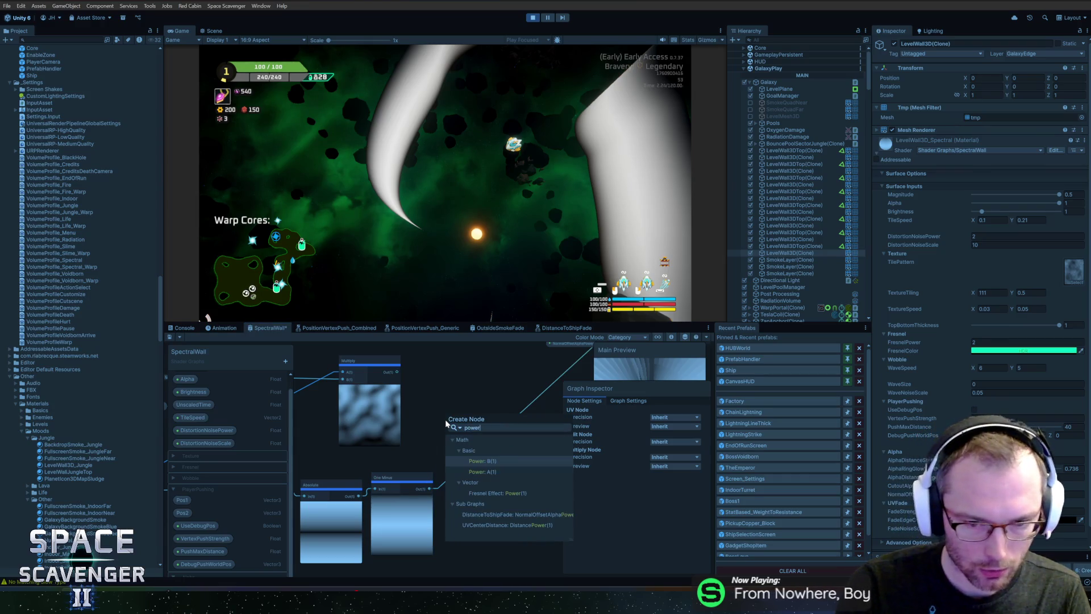
pyautogui.press('Down')
pyautogui.press('Return')
pyautogui.moveTo(459, 430); pyautogui.dragTo(504, 489)
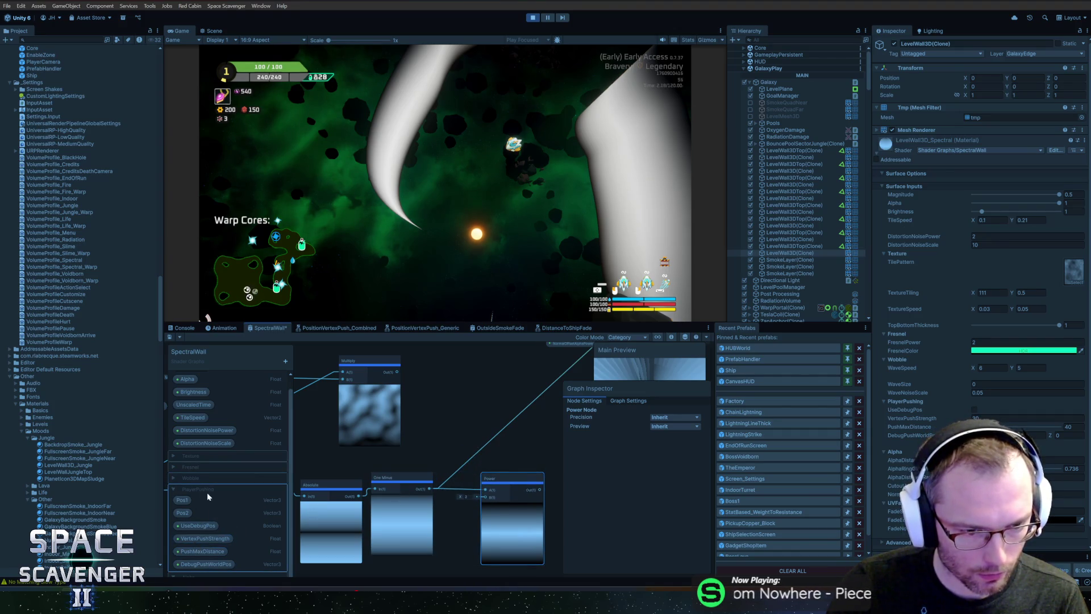
# Place a FadeStrength node with default 1 and wire it into the Power exponent.
pyautogui.click(172, 486)
pyautogui.moveTo(410, 444); pyautogui.dragTo(448, 386)
pyautogui.click(172, 513)
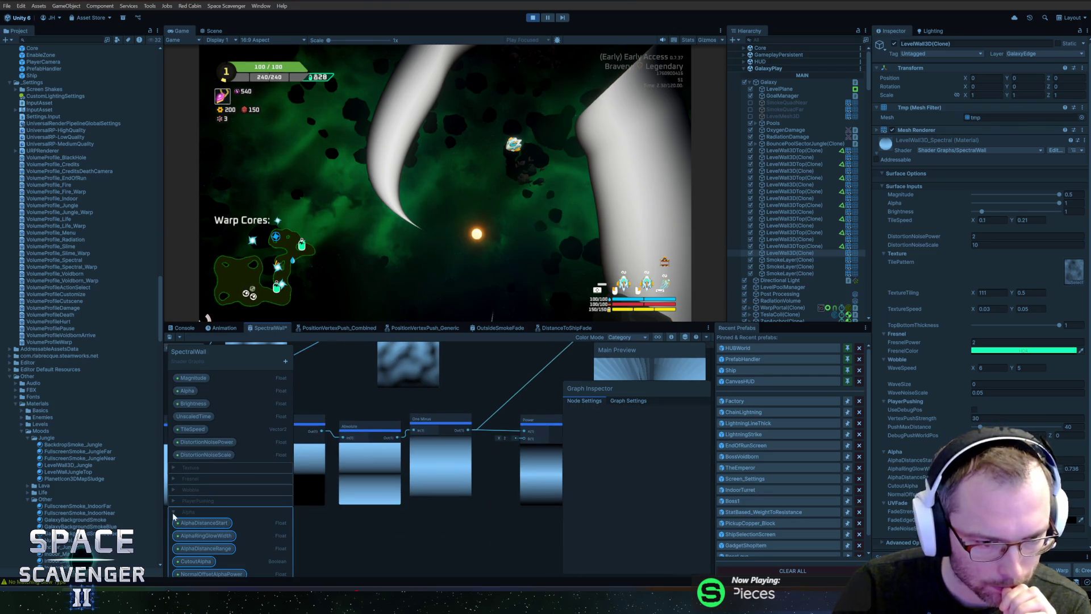
pyautogui.click(197, 533)
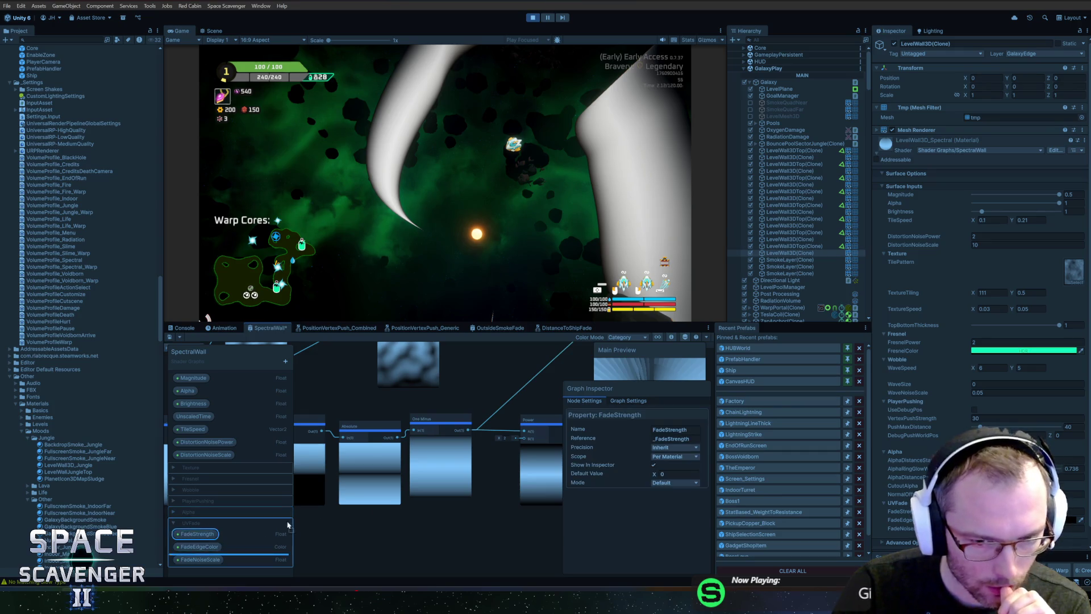
pyautogui.moveTo(477, 471); pyautogui.dragTo(524, 438)
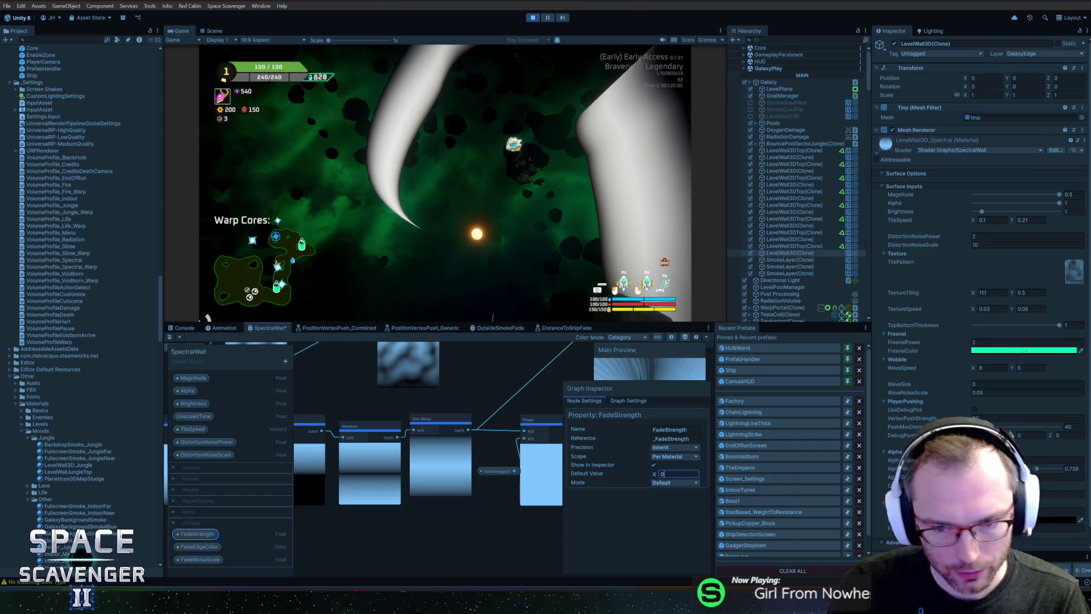
pyautogui.write('1')
pyautogui.moveTo(503, 474)
pyautogui.mouseDown()
pyautogui.moveTo(491, 465)
pyautogui.moveTo(433, 474)
pyautogui.mouseUp()
pyautogui.moveTo(482, 439); pyautogui.dragTo(500, 472)
pyautogui.moveTo(349, 411)
pyautogui.mouseDown()
pyautogui.moveTo(467, 411)
pyautogui.moveTo(372, 409)
pyautogui.mouseUp()
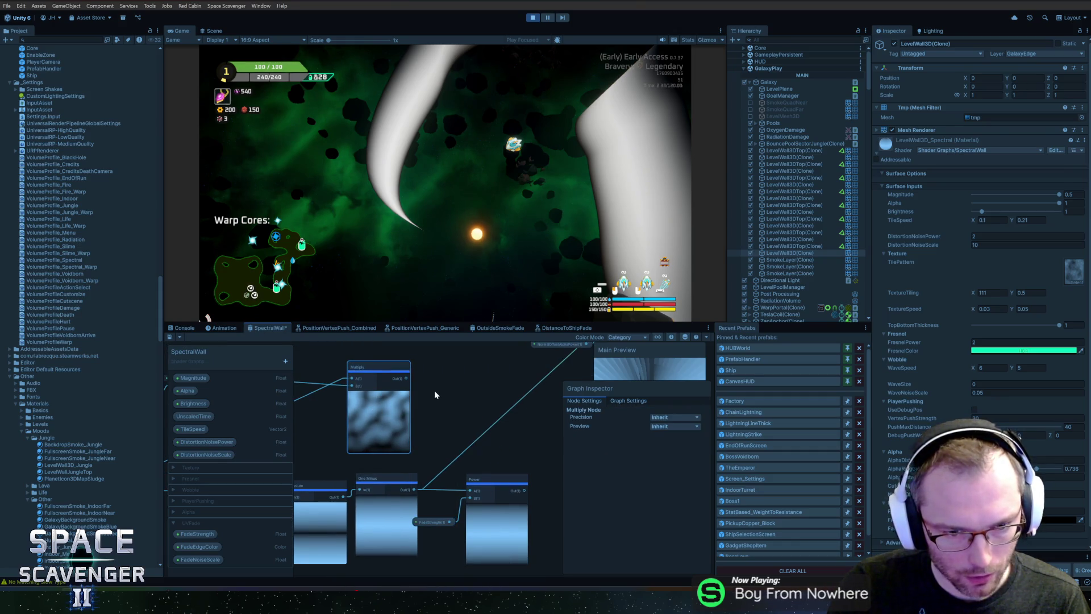
pyautogui.rightClick(435, 392)
# Add a Tiling And Offset node to the SpectralWall shader graph.
pyautogui.click(464, 398)
pyautogui.write('tiling')
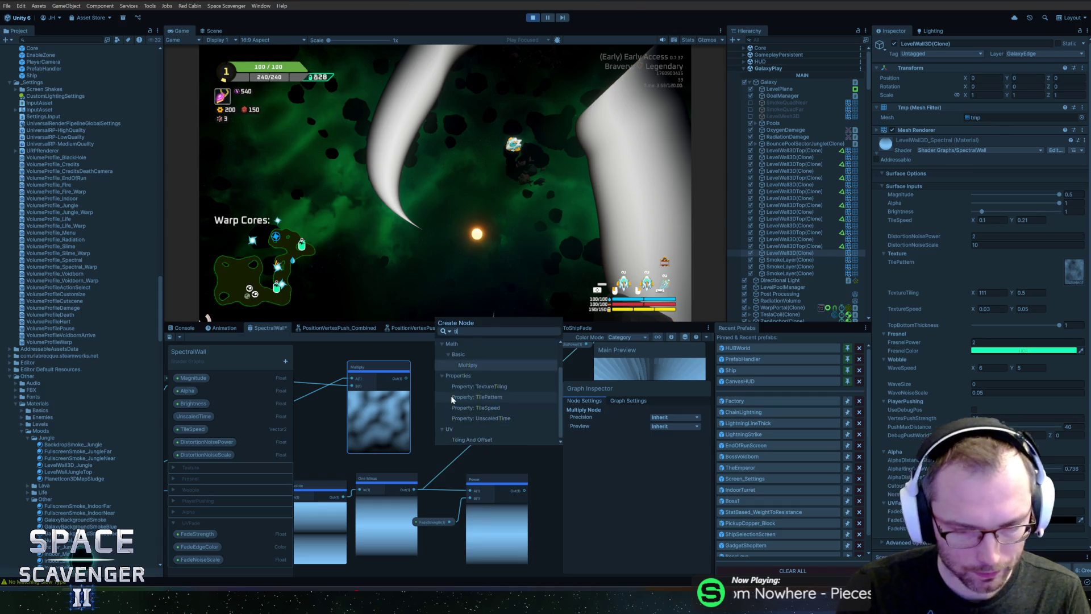
pyautogui.press('Return')
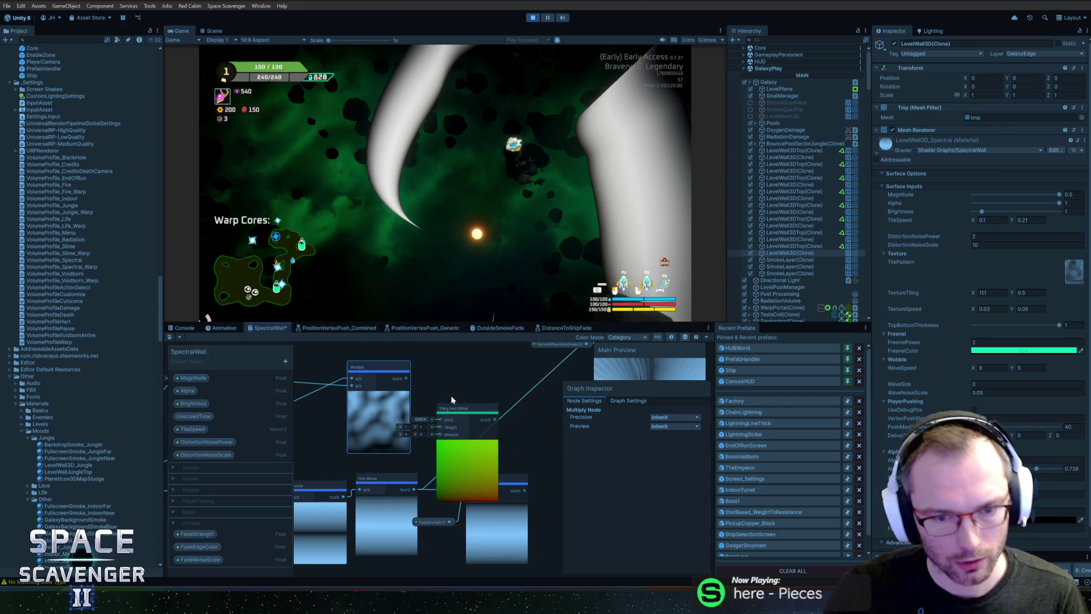
pyautogui.moveTo(434, 390)
pyautogui.mouseDown()
pyautogui.moveTo(554, 391)
pyautogui.moveTo(464, 397)
pyautogui.moveTo(505, 402)
pyautogui.mouseUp()
pyautogui.moveTo(517, 449)
pyautogui.mouseDown()
pyautogui.moveTo(297, 449)
pyautogui.moveTo(472, 437)
pyautogui.moveTo(326, 432)
pyautogui.moveTo(347, 432)
pyautogui.mouseUp()
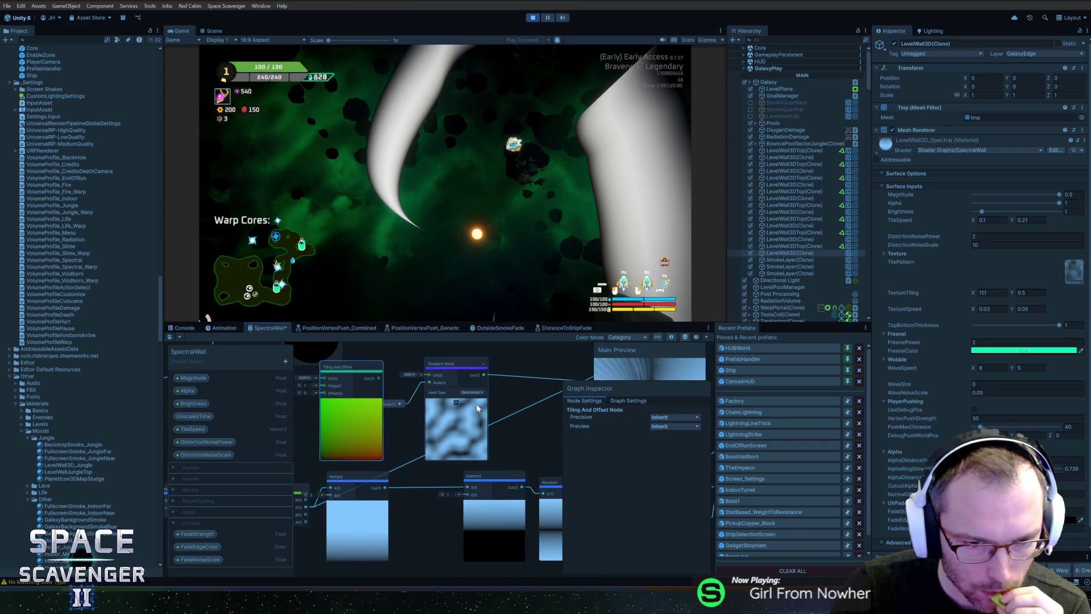
# Move the Gradient Noise group right and set Tiling And Offset beside it to feed the noise UV.
pyautogui.moveTo(520, 366); pyautogui.dragTo(492, 388)
pyautogui.moveTo(375, 404); pyautogui.dragTo(460, 437)
pyautogui.moveTo(449, 432)
pyautogui.mouseDown()
pyautogui.moveTo(542, 432)
pyautogui.moveTo(443, 450)
pyautogui.mouseUp()
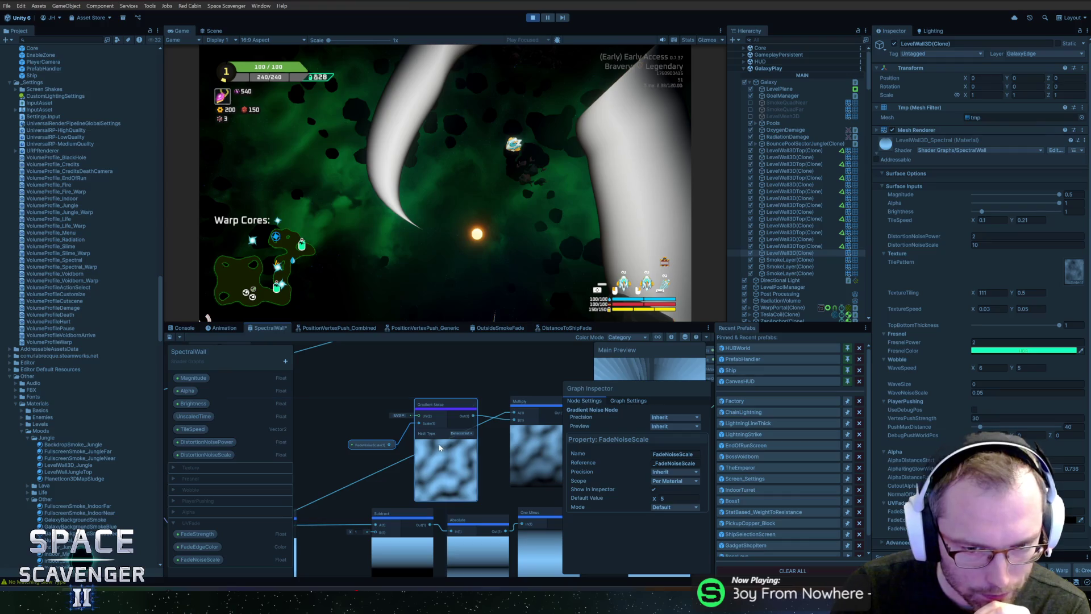
pyautogui.click(520, 410)
pyautogui.moveTo(389, 391); pyautogui.dragTo(496, 391)
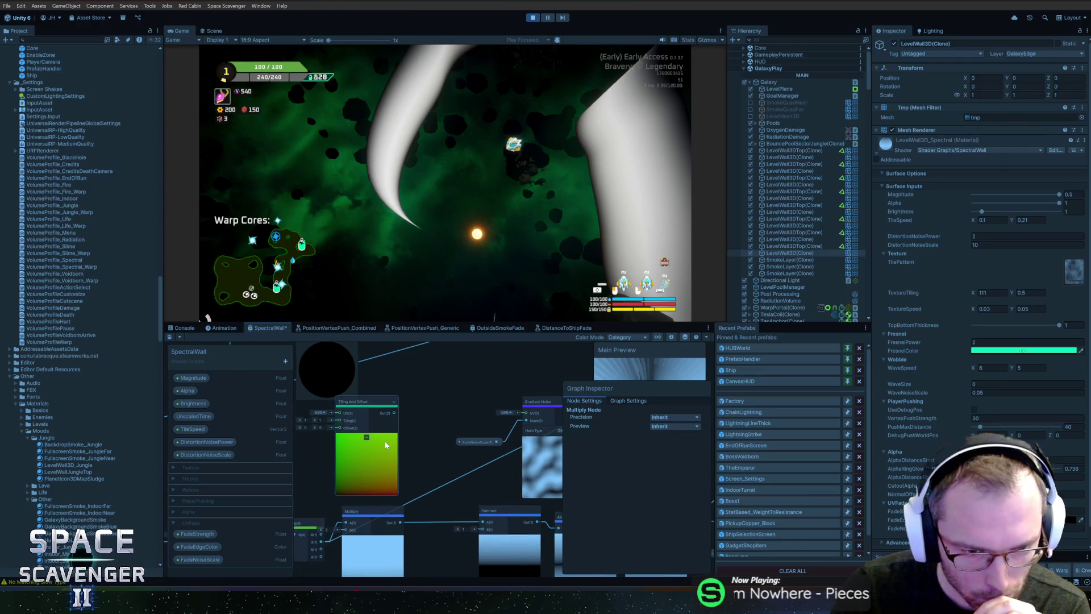
pyautogui.moveTo(385, 437)
pyautogui.mouseDown()
pyautogui.moveTo(432, 436)
pyautogui.moveTo(420, 440)
pyautogui.mouseUp()
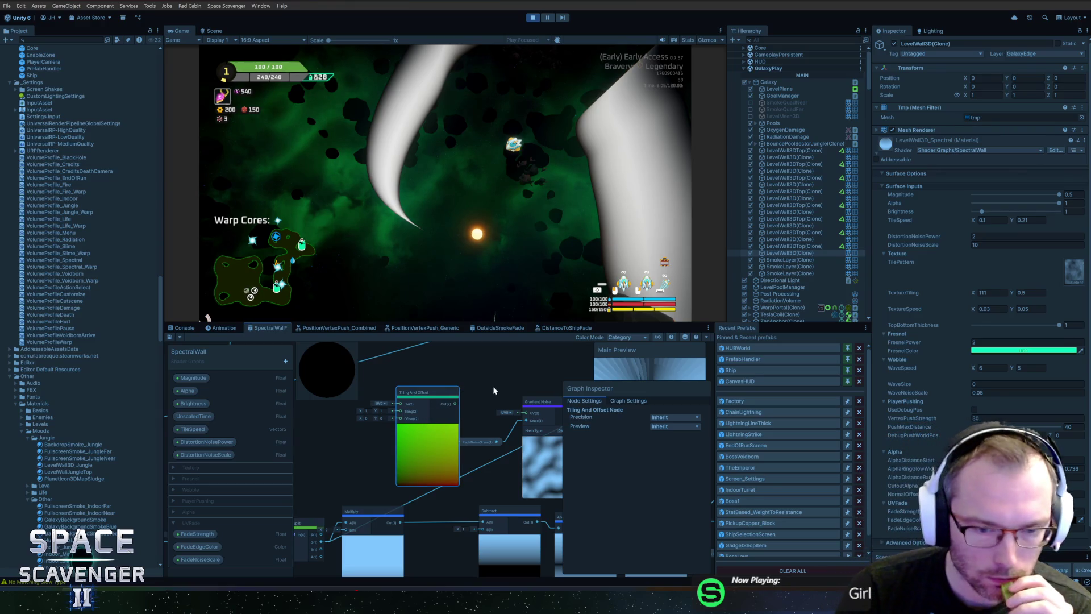
pyautogui.moveTo(466, 406)
pyautogui.mouseDown()
pyautogui.moveTo(436, 410)
pyautogui.moveTo(496, 413)
pyautogui.mouseUp()
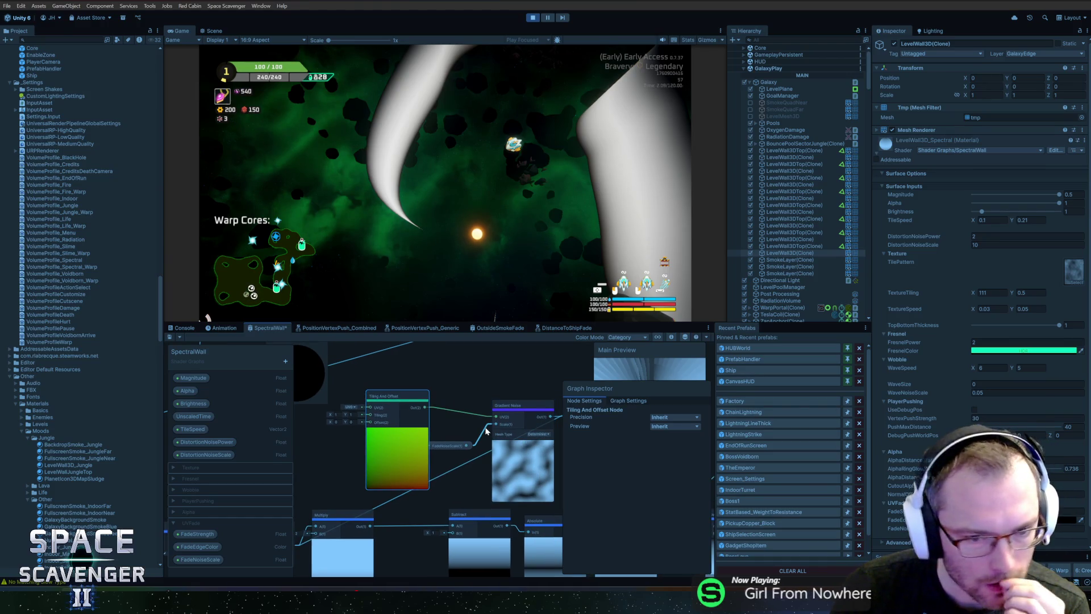
pyautogui.click(451, 448)
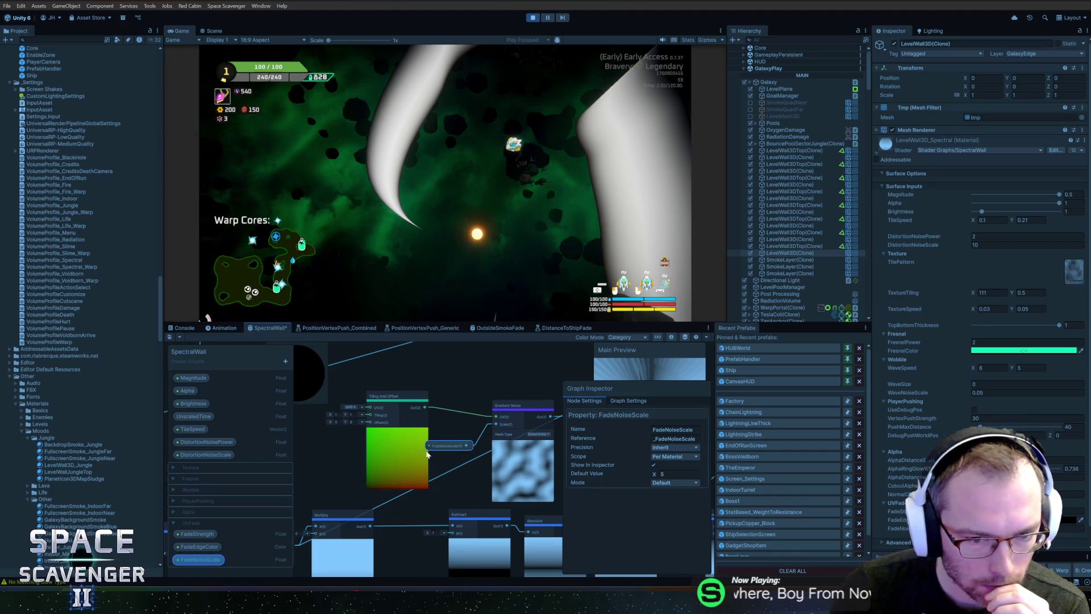
pyautogui.rightClick(377, 453)
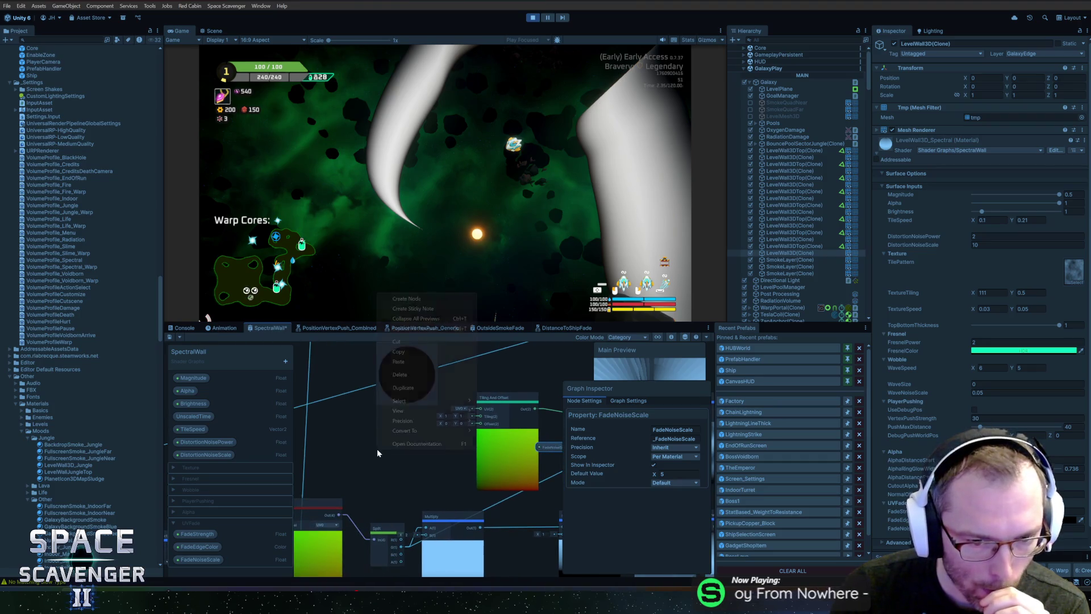
# Create a Vector2 property FadeNoiseSpeed and place its node in the graph.
pyautogui.click(230, 521)
pyautogui.click(286, 360)
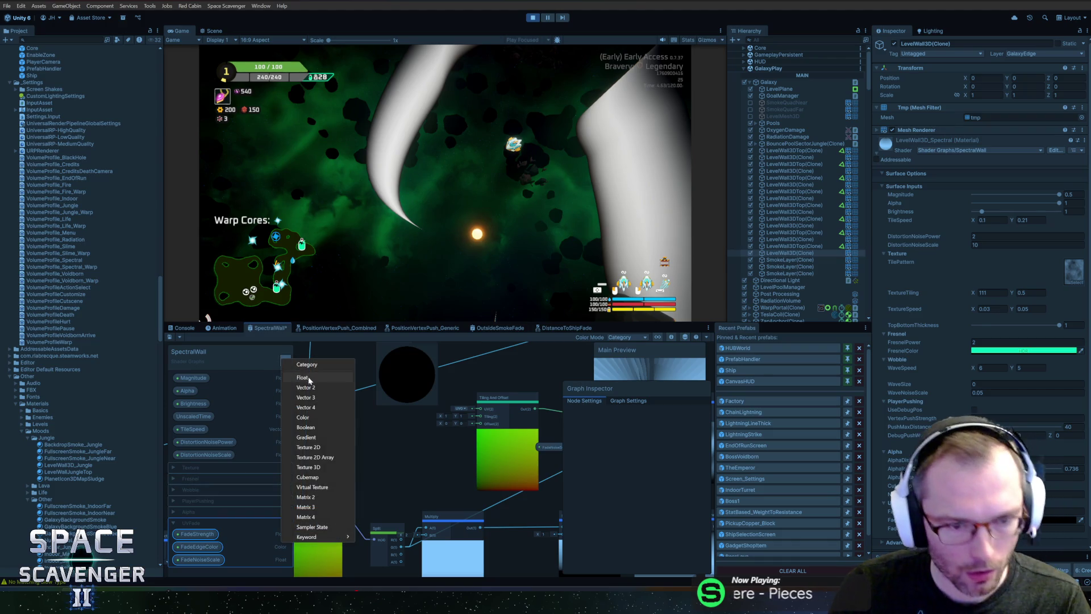
pyautogui.click(307, 387)
pyautogui.write('FadeNoiseSpeed')
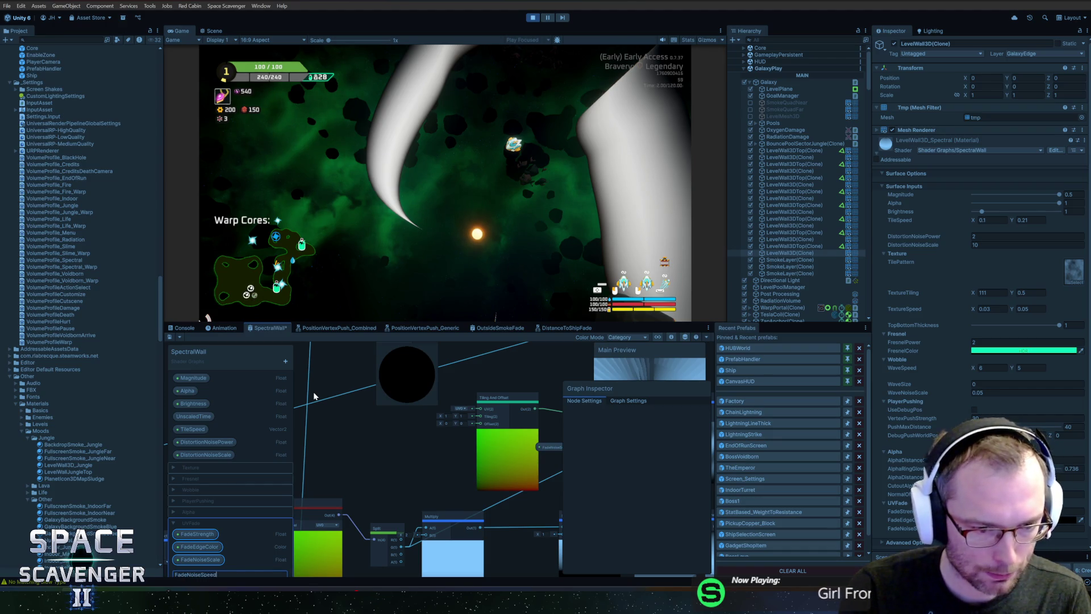
pyautogui.press('Return')
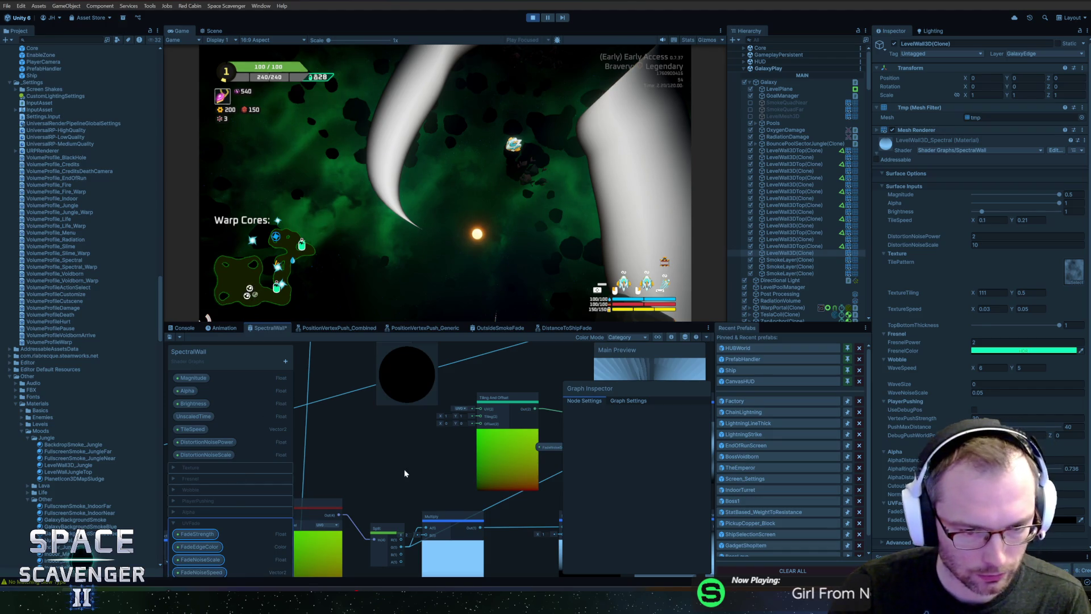
pyautogui.moveTo(407, 451); pyautogui.dragTo(385, 448)
pyautogui.click(201, 572)
pyautogui.moveTo(277, 526); pyautogui.dragTo(360, 434)
# Add a Vector2 FadeNoiseTiling property above FadeNoiseScale and wire it into Tiling And Offset's Tiling.
pyautogui.click(285, 361)
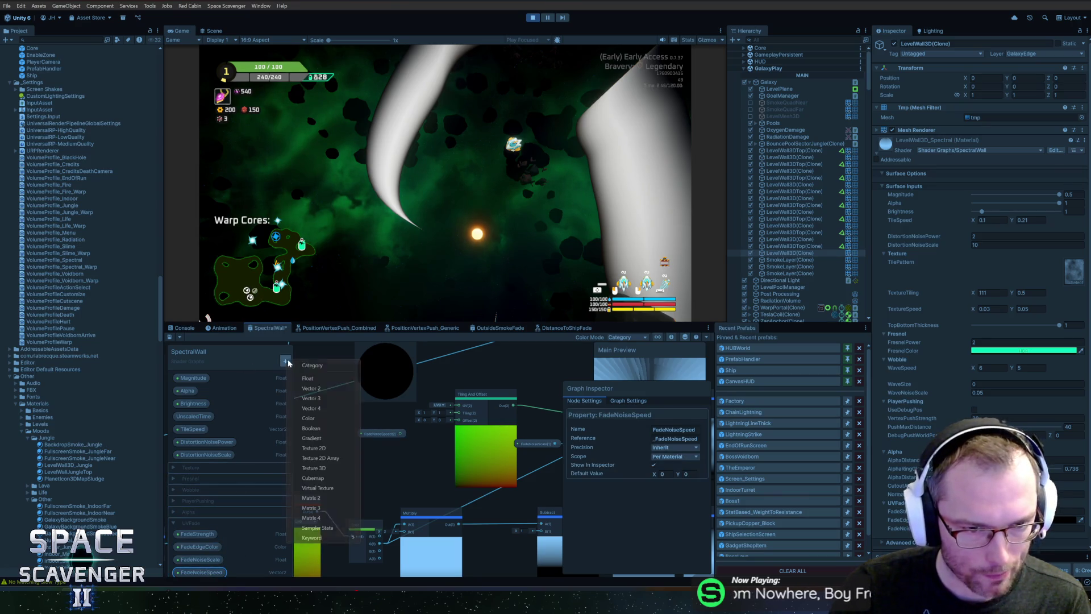
pyautogui.click(310, 389)
pyautogui.write('FadeNoiseTi')
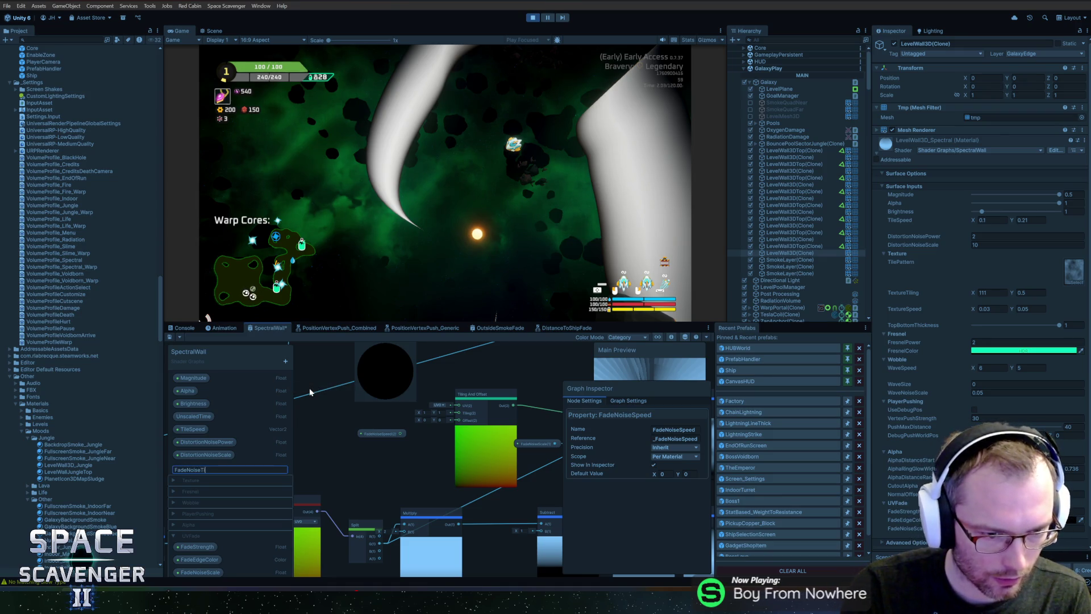
pyautogui.write('ling')
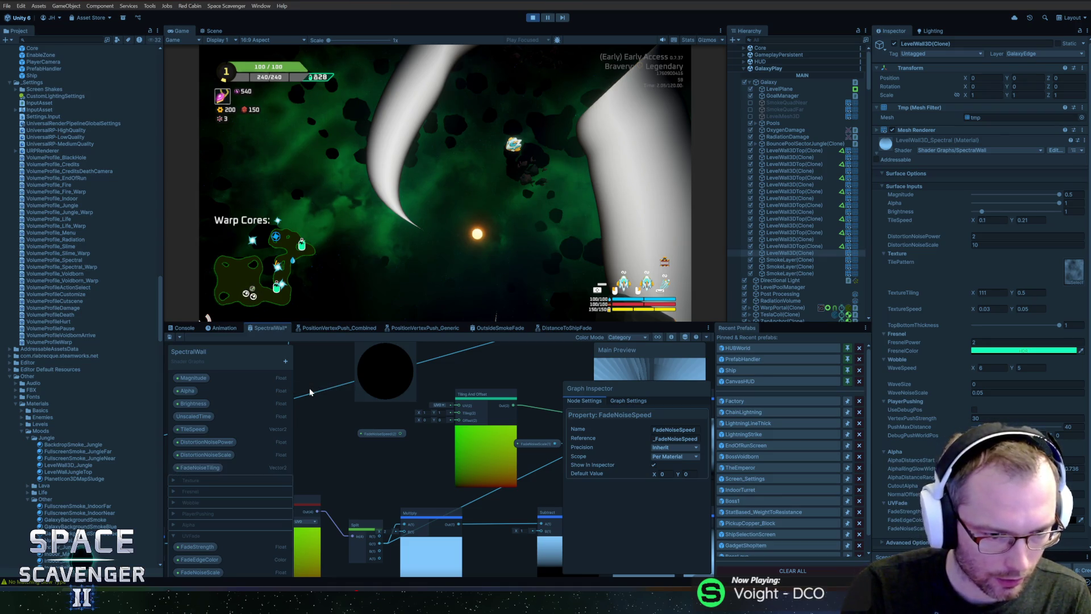
pyautogui.press('Return')
pyautogui.moveTo(207, 567); pyautogui.dragTo(211, 561)
pyautogui.click(207, 561)
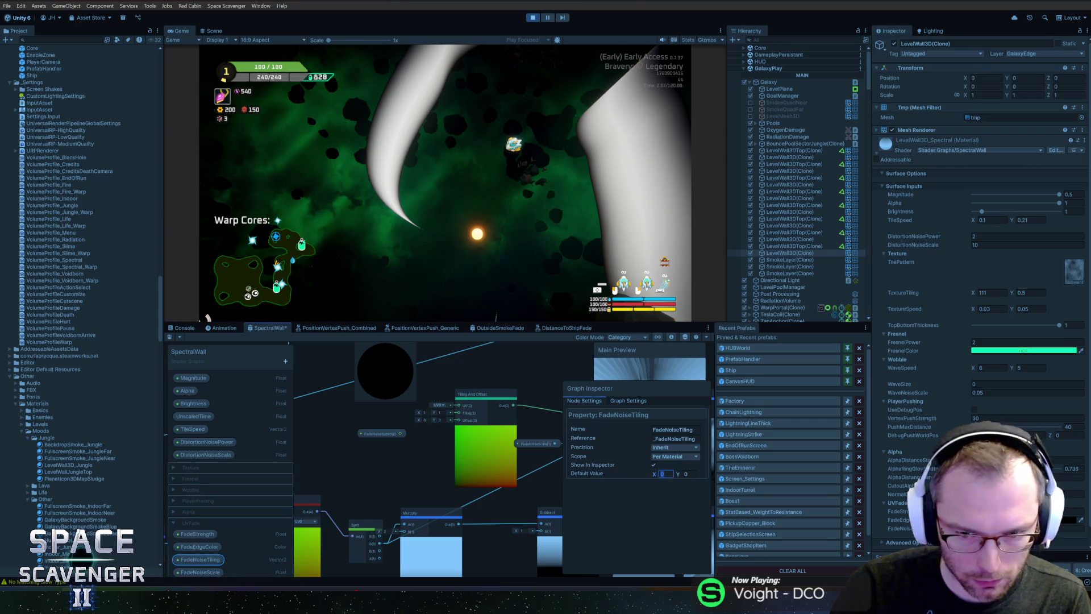
pyautogui.write('1')
pyautogui.click(351, 505)
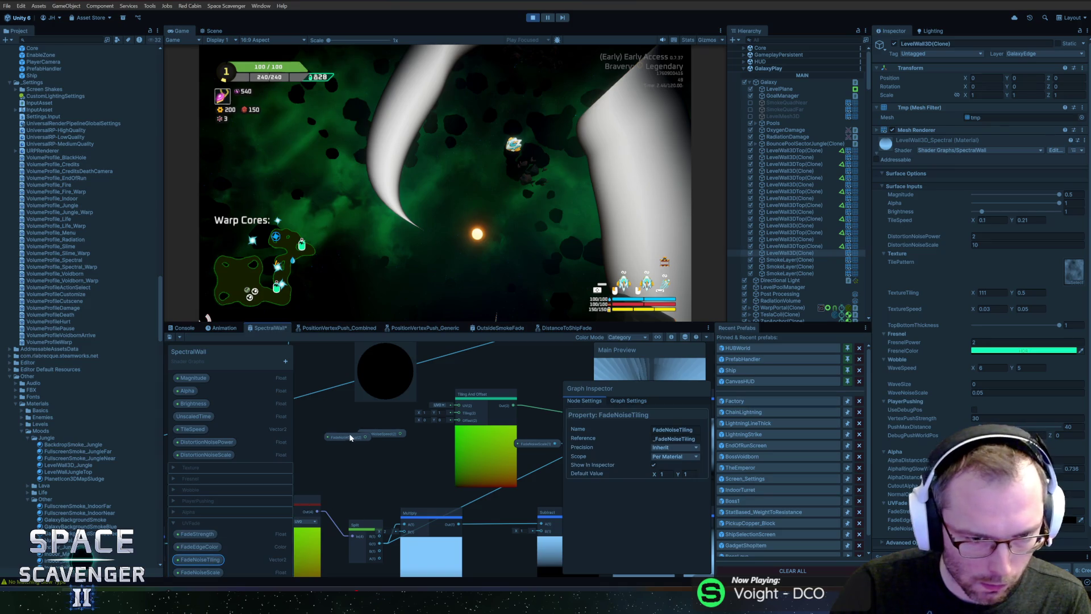
pyautogui.moveTo(362, 439); pyautogui.dragTo(462, 418)
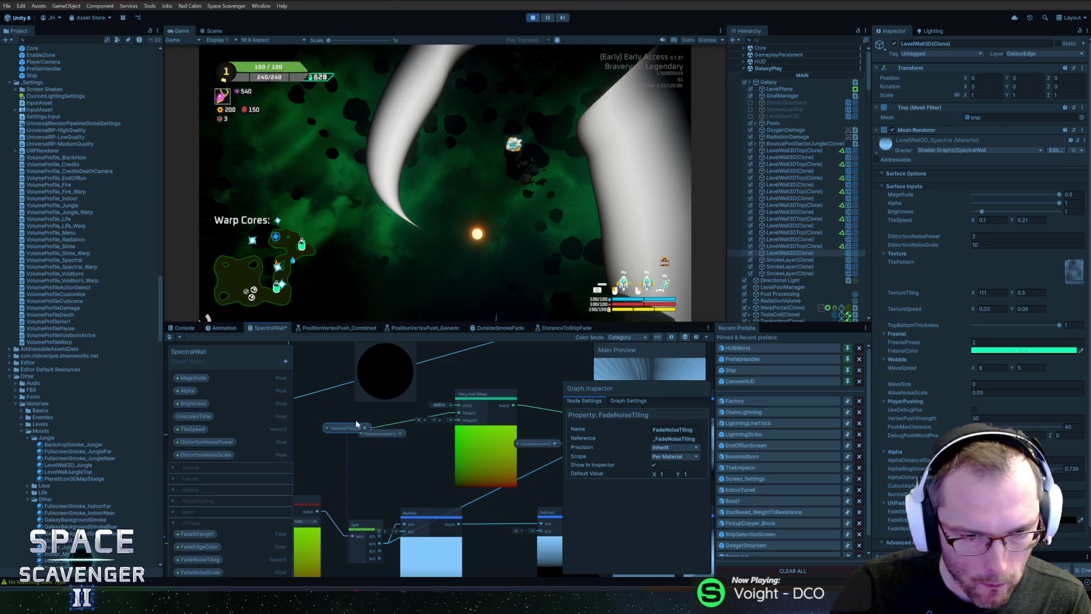
pyautogui.moveTo(356, 422); pyautogui.dragTo(363, 411)
# Place an UnscaledTime node and add a Multiply node fed by it.
pyautogui.rightClick(347, 451)
pyautogui.click(332, 376)
pyautogui.moveTo(193, 416)
pyautogui.mouseDown()
pyautogui.moveTo(371, 445)
pyautogui.moveTo(319, 458)
pyautogui.mouseUp()
pyautogui.write('multiply')
pyautogui.press('Return')
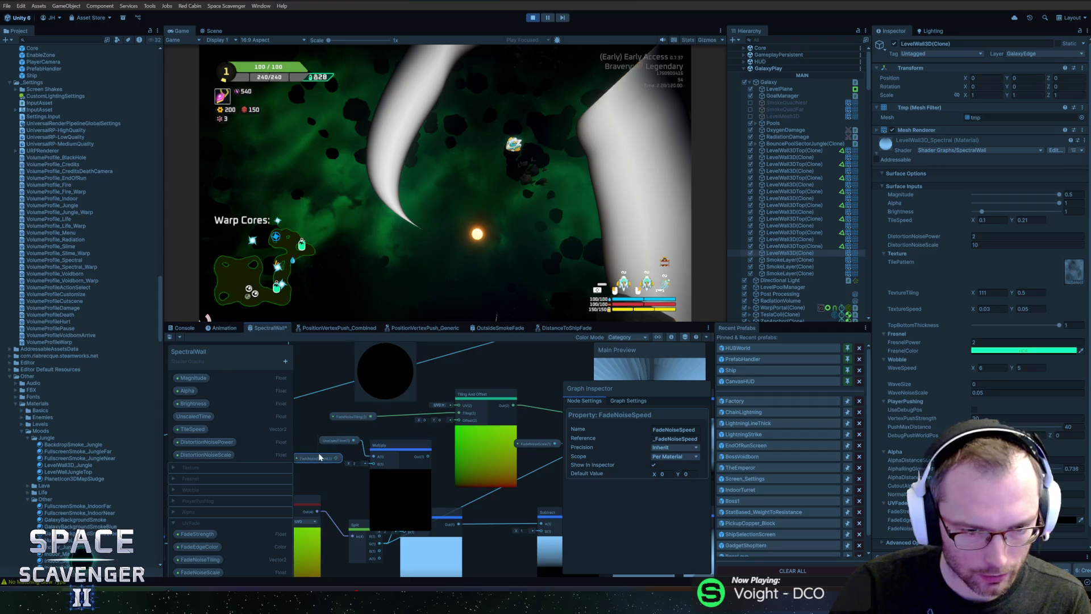
# Connect FadeNoiseSpeed into the time Multiply's B input, tidy nearby nodes, and save.
pyautogui.scroll(3, 319, 458)
pyautogui.moveTo(397, 469); pyautogui.dragTo(408, 470)
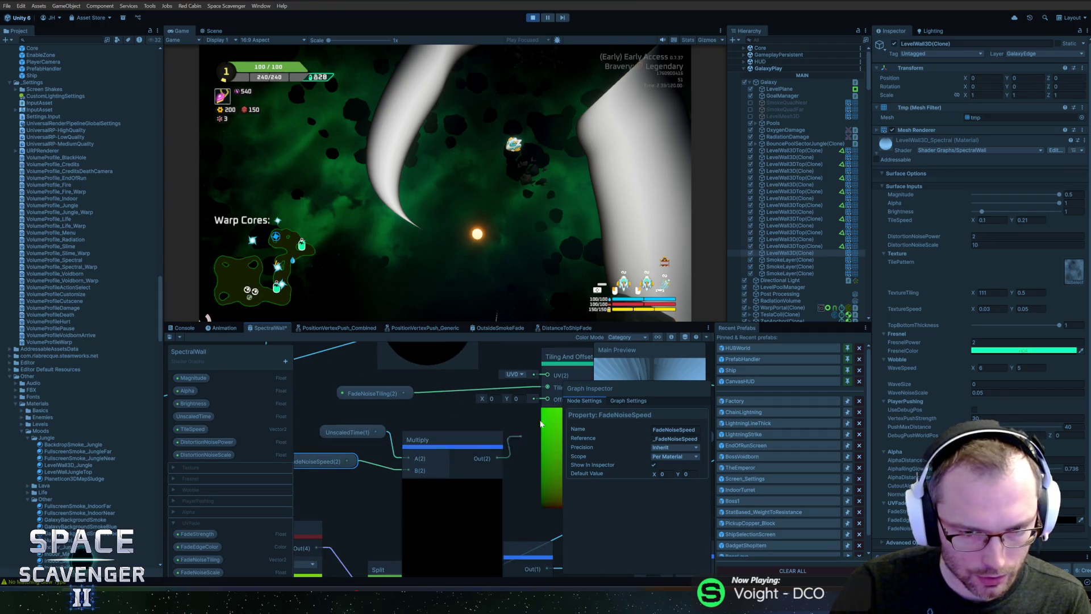
pyautogui.moveTo(473, 446); pyautogui.dragTo(472, 425)
pyautogui.scroll(-1, 473, 425)
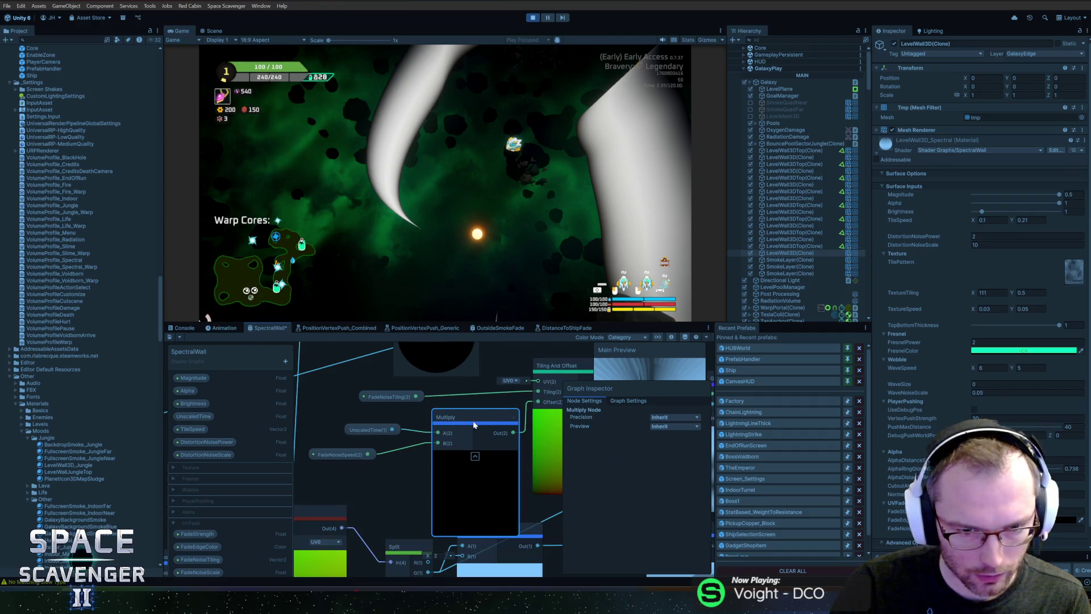
pyautogui.click(475, 457)
pyautogui.moveTo(370, 430); pyautogui.dragTo(388, 419)
pyautogui.moveTo(345, 454); pyautogui.dragTo(391, 447)
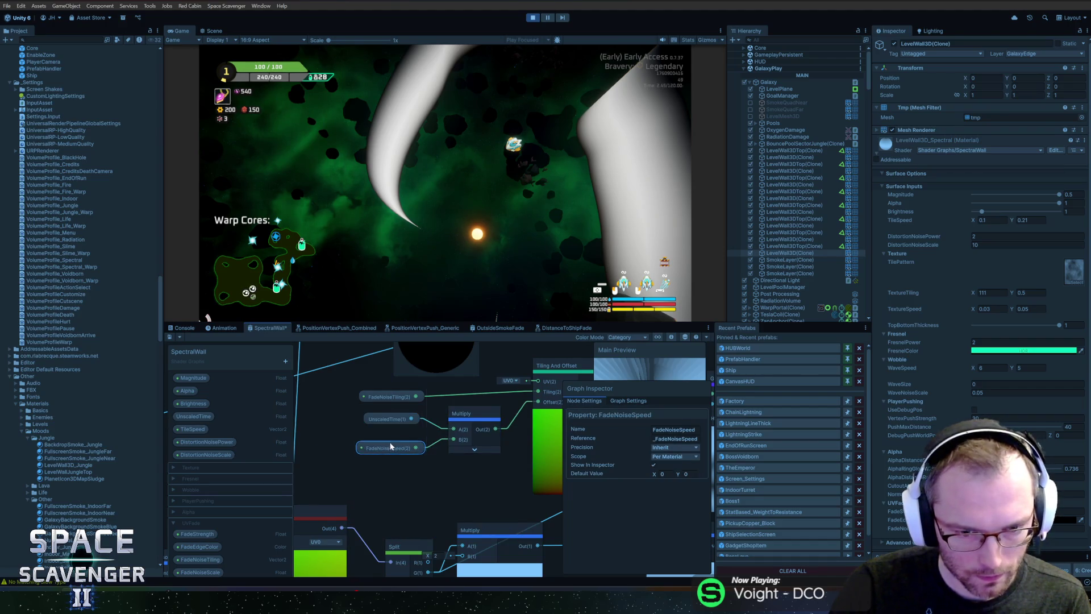
pyautogui.hscroll(5, 405, 443)
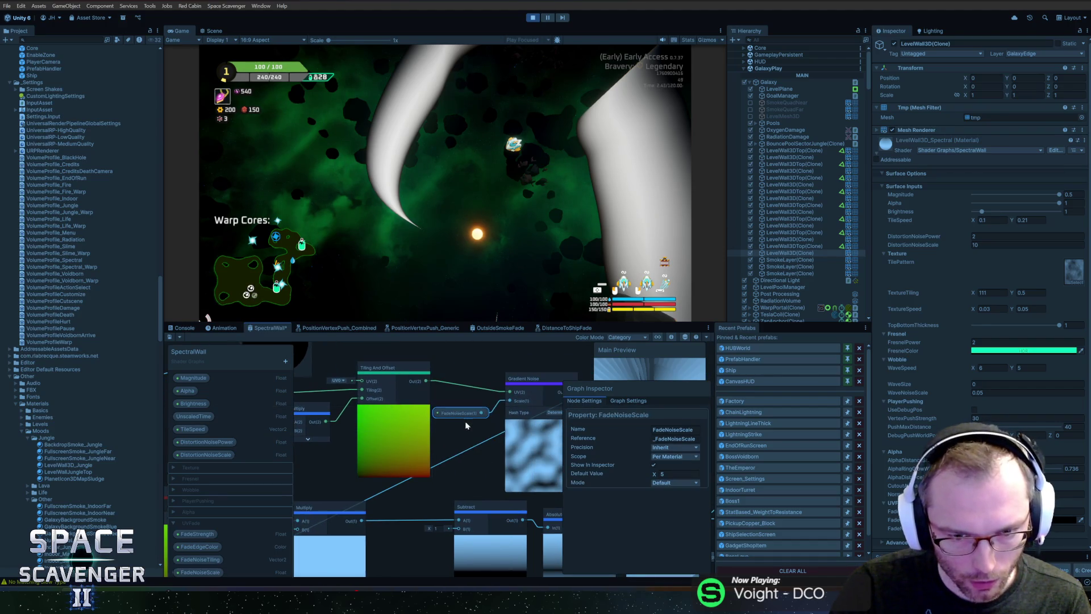
pyautogui.hscroll(1, 466, 425)
pyautogui.click(175, 340)
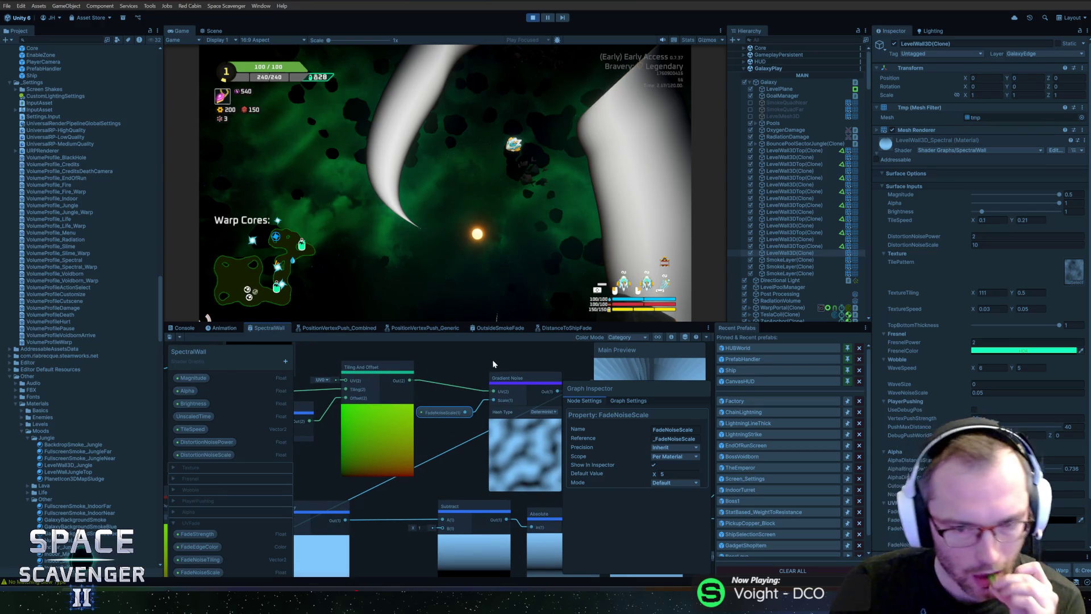
# Delete the old Multiply node from the graph.
pyautogui.hscroll(4, 492, 364)
pyautogui.hscroll(3, 441, 400)
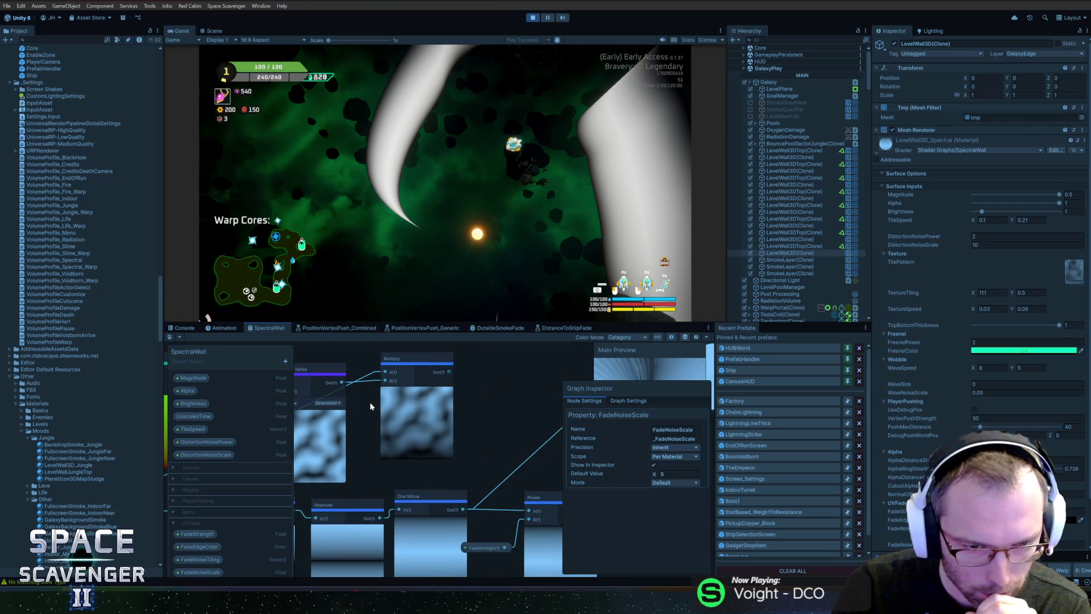
pyautogui.scroll(-2, 371, 407)
pyautogui.click(455, 418)
pyautogui.scroll(-1, 406, 419)
pyautogui.moveTo(406, 419)
pyautogui.mouseDown()
pyautogui.moveTo(479, 414)
pyautogui.moveTo(405, 448)
pyautogui.mouseUp()
pyautogui.press('Delete')
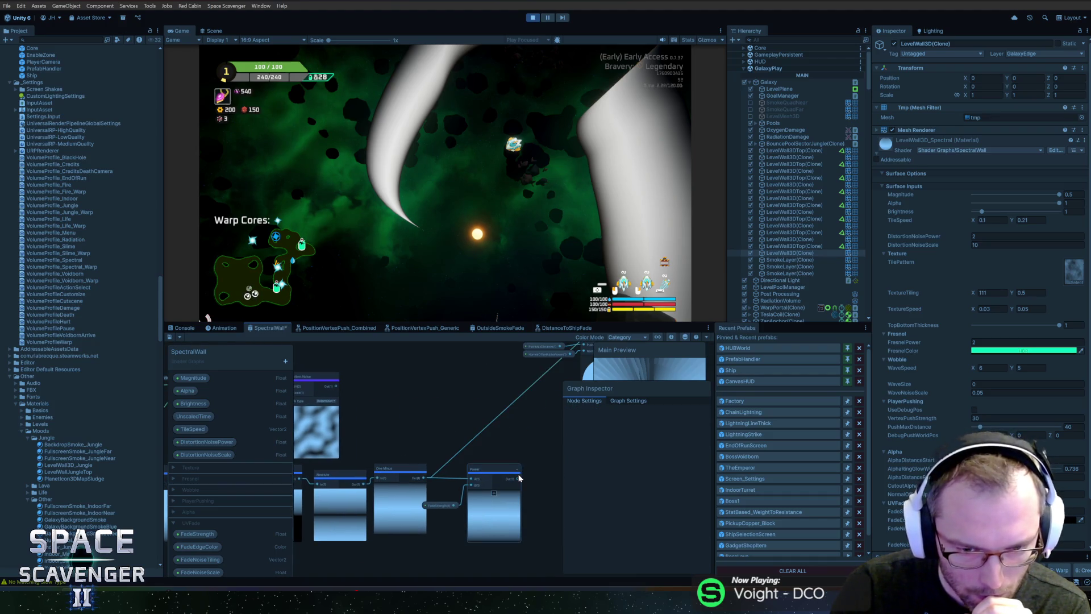
# Add a new Multiply taking the noise output into A, route it to Fragment Alpha, and save.
pyautogui.press('space')
pyautogui.write('mul')
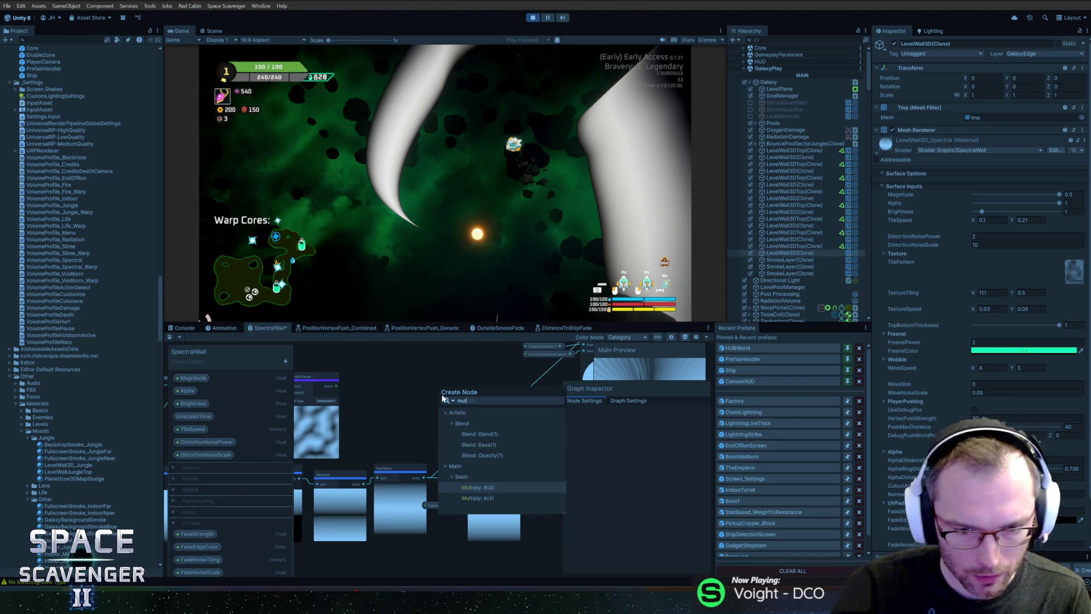
pyautogui.press('Return')
pyautogui.moveTo(336, 386); pyautogui.dragTo(435, 400)
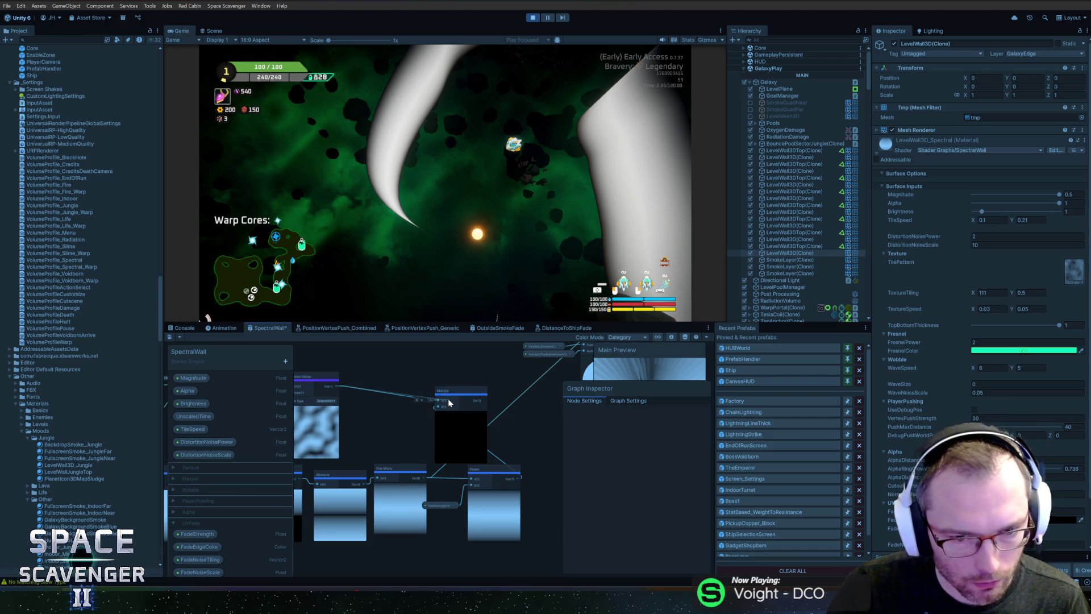
pyautogui.moveTo(528, 433)
pyautogui.mouseDown()
pyautogui.moveTo(492, 435)
pyautogui.moveTo(291, 519)
pyautogui.moveTo(228, 588)
pyautogui.mouseUp()
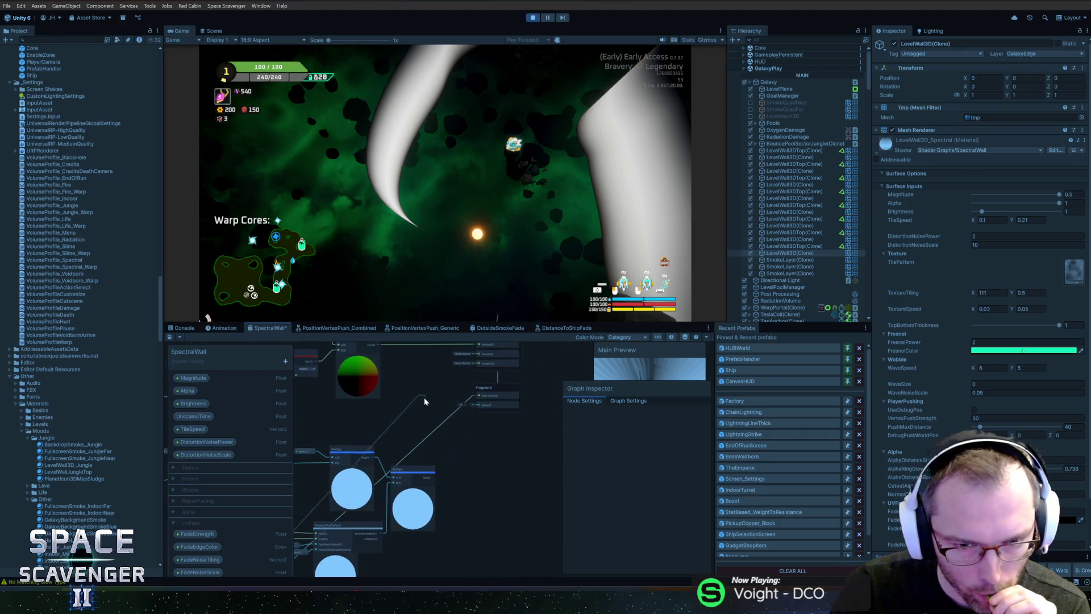
pyautogui.moveTo(476, 401); pyautogui.dragTo(476, 404)
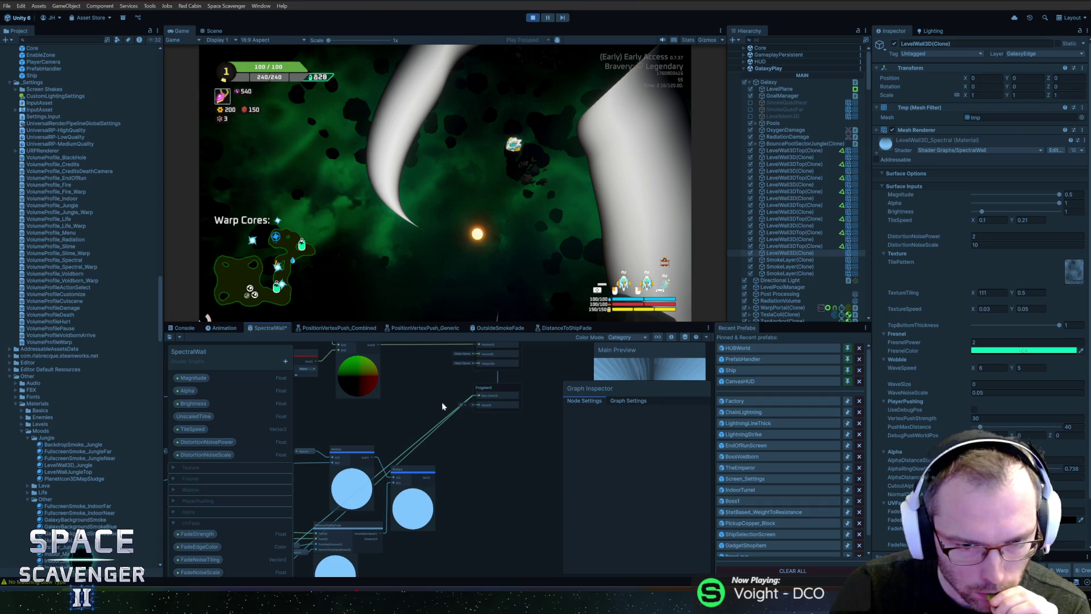
pyautogui.click(169, 336)
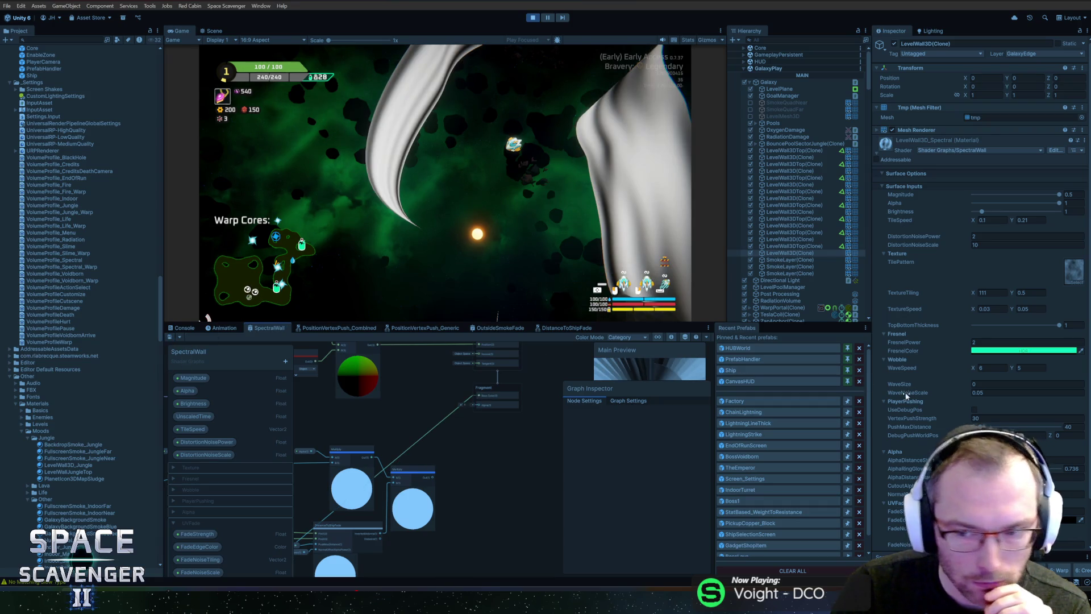
pyautogui.scroll(-2, 977, 341)
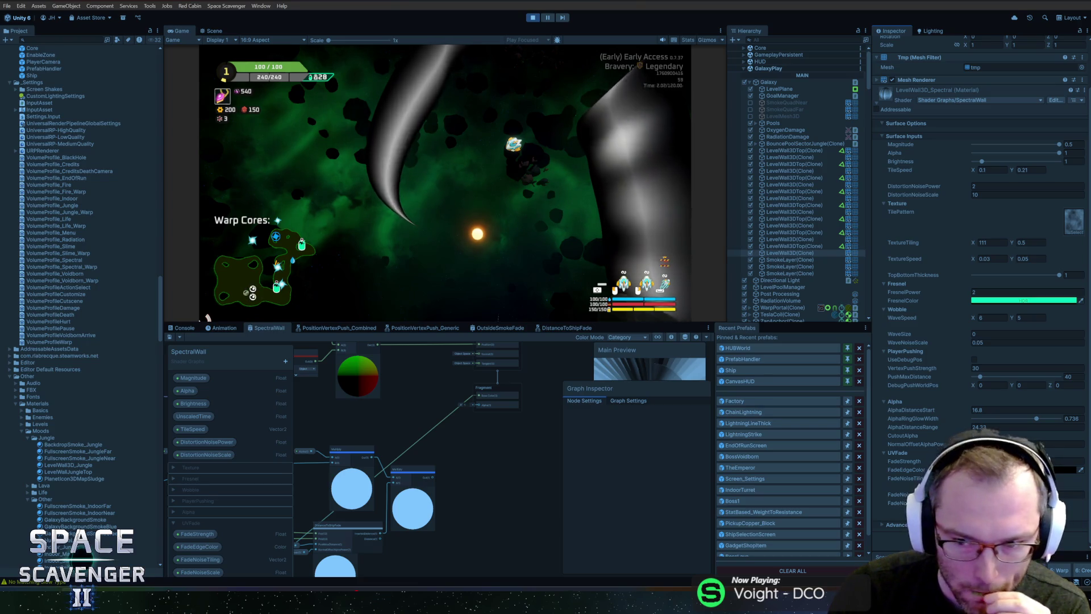
pyautogui.click(927, 462)
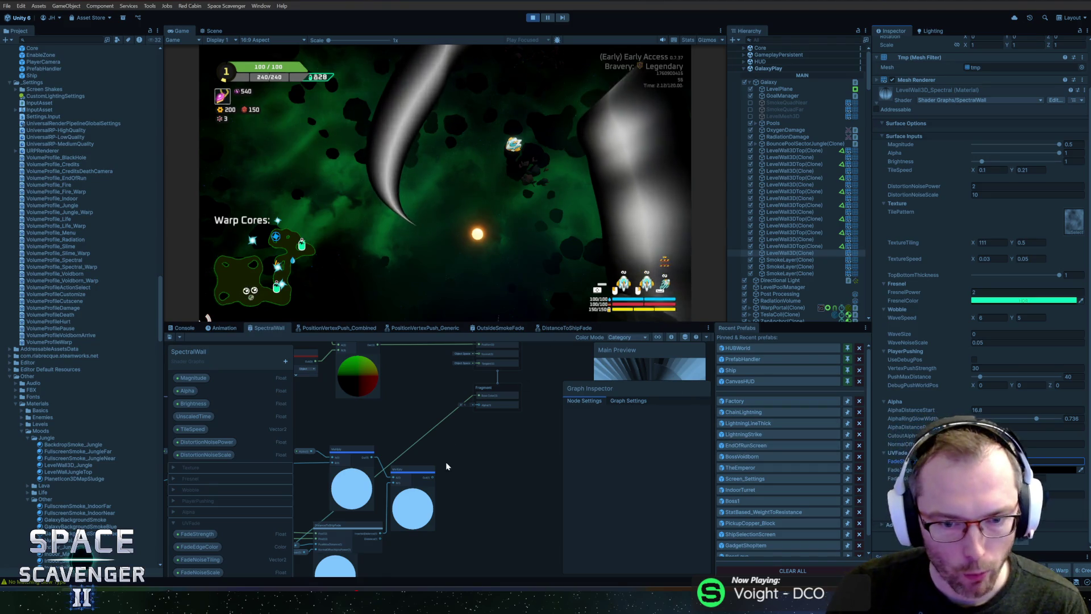
# Place a FadeEdgeColor property node in the graph.
pyautogui.moveTo(414, 452); pyautogui.dragTo(553, 407)
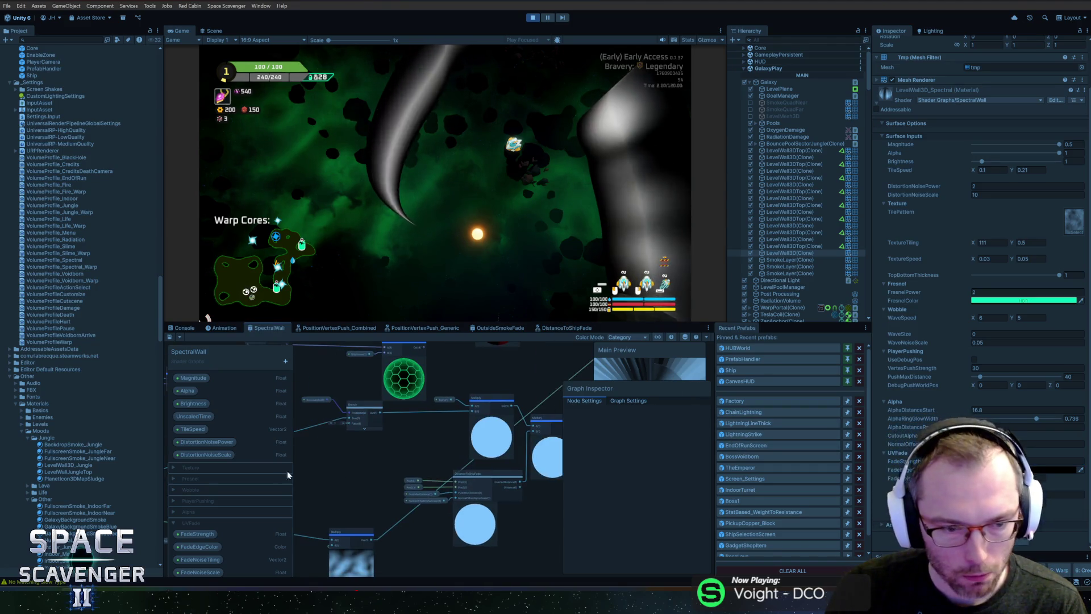
pyautogui.click(198, 546)
pyautogui.moveTo(365, 480); pyautogui.dragTo(356, 496)
# Multiply the fade result by FadeEdgeColor in a new Multiply node and save with Ctrl+S.
pyautogui.scroll(5, 356, 496)
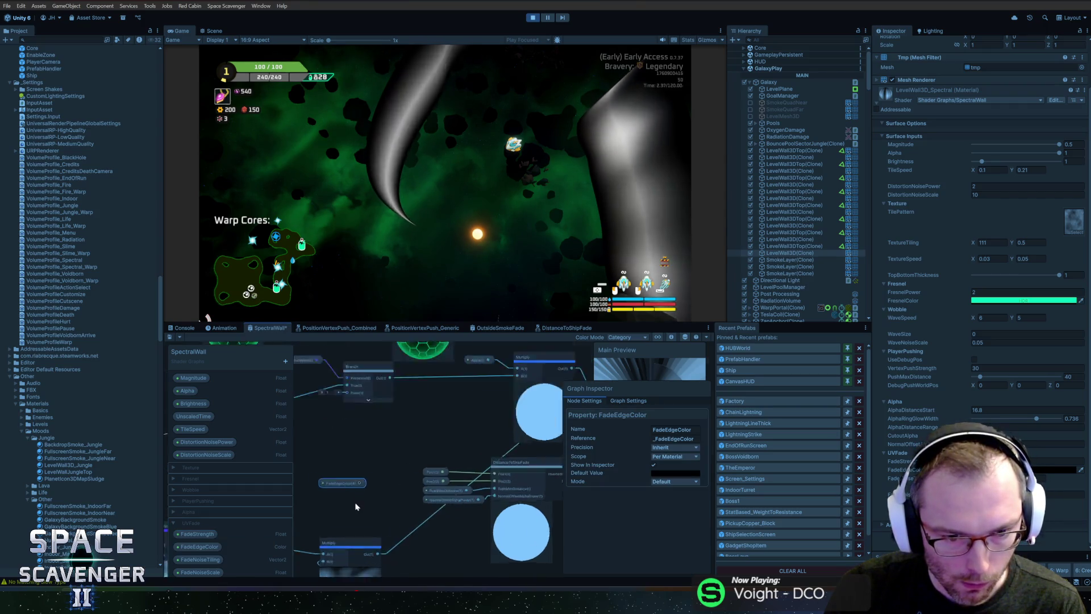
pyautogui.moveTo(389, 573); pyautogui.dragTo(396, 510)
pyautogui.write('mult')
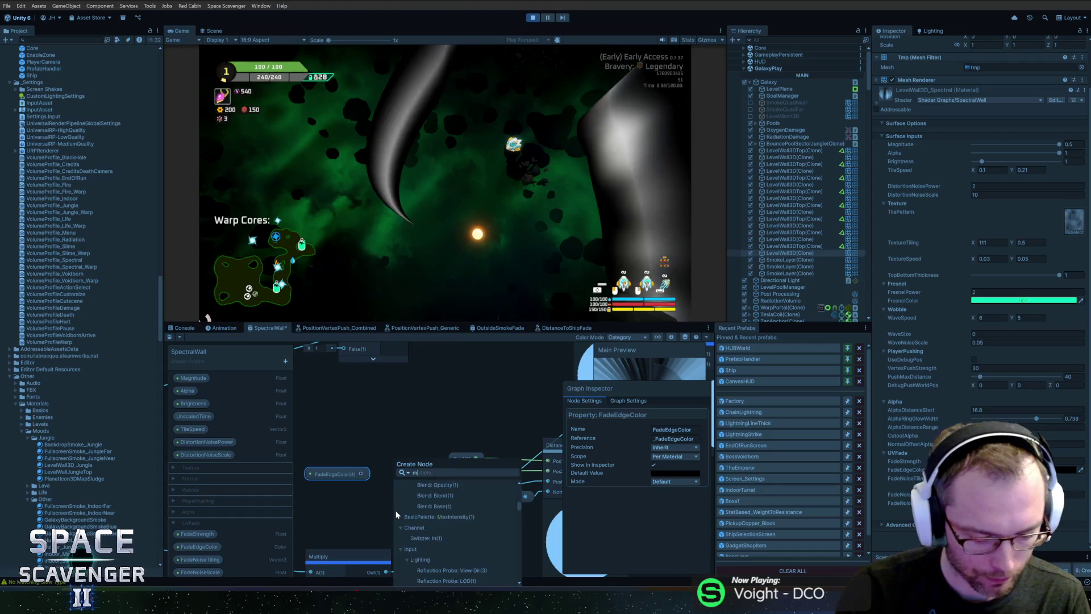
pyautogui.press('Return')
pyautogui.moveTo(361, 473)
pyautogui.mouseDown()
pyautogui.moveTo(394, 521)
pyautogui.moveTo(665, 409)
pyautogui.moveTo(537, 425)
pyautogui.moveTo(533, 378)
pyautogui.moveTo(505, 414)
pyautogui.mouseUp()
pyautogui.scroll(-3, 424, 473)
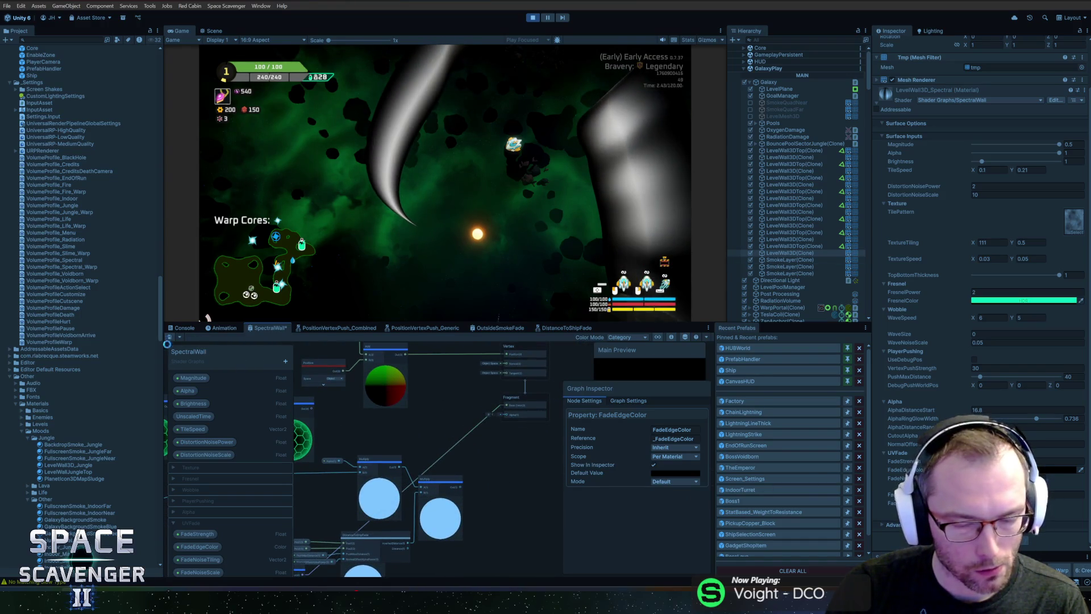
pyautogui.hotkey('ctrl', 's')
pyautogui.moveTo(453, 448); pyautogui.dragTo(495, 369)
pyautogui.moveTo(359, 522); pyautogui.dragTo(404, 479)
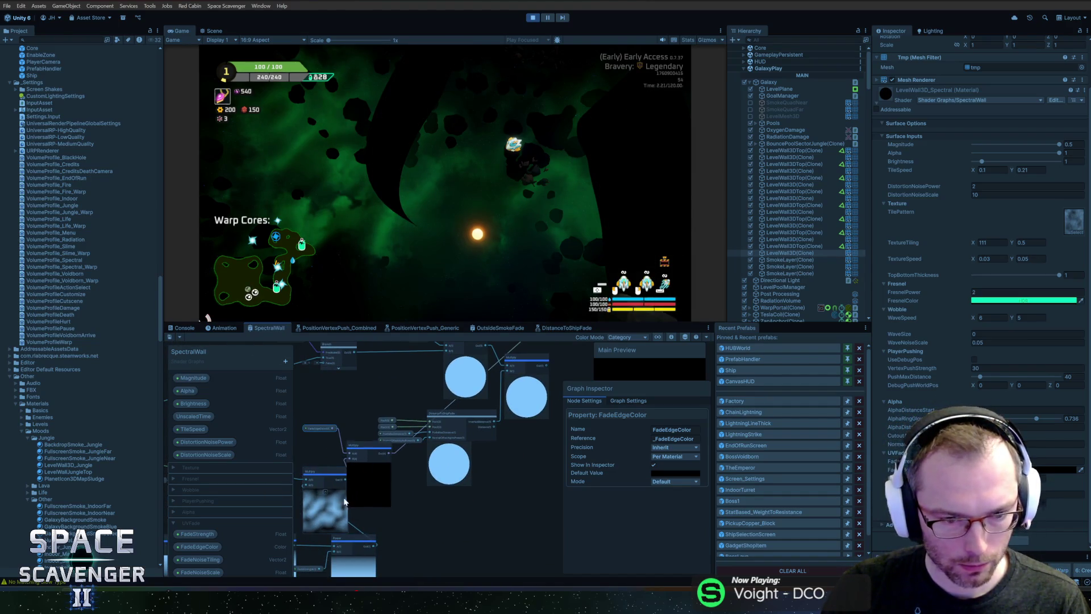
pyautogui.moveTo(336, 494); pyautogui.dragTo(329, 488)
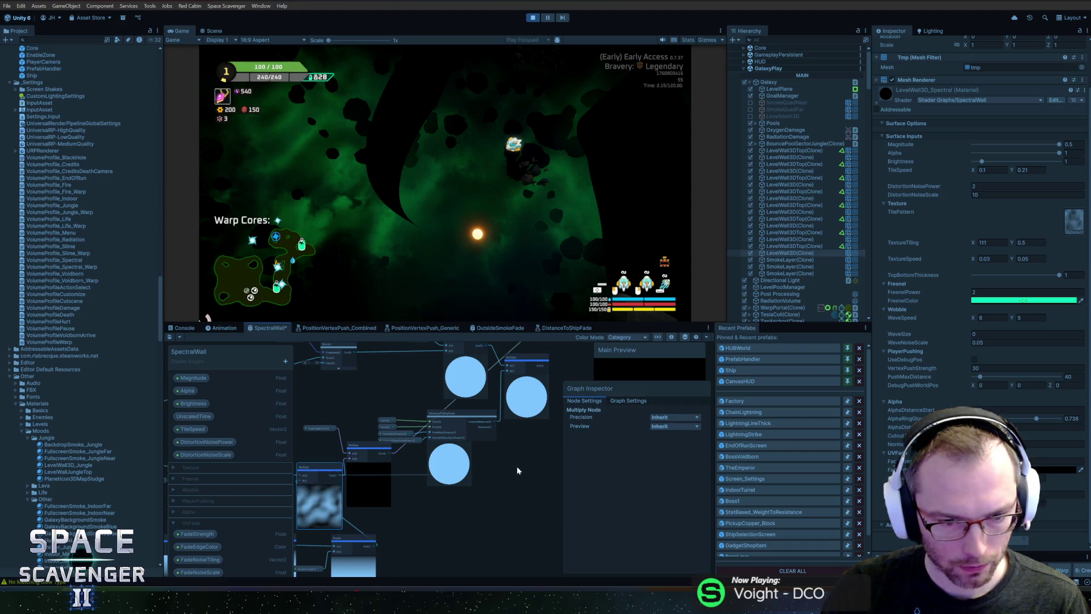
# Chain a further Multiply after the FadeEdgeColor Multiply, route its output to the Fragment, and save.
pyautogui.moveTo(517, 470); pyautogui.dragTo(445, 501)
pyautogui.moveTo(528, 393); pyautogui.dragTo(508, 389)
pyautogui.write('multiply')
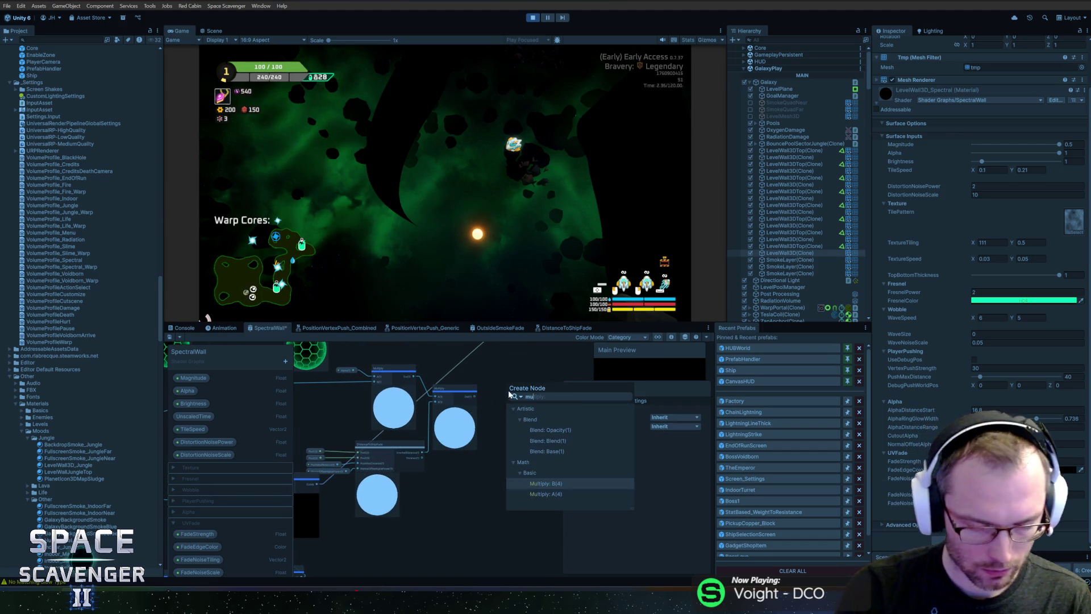
pyautogui.press('Return')
pyautogui.scroll(5, 486, 378)
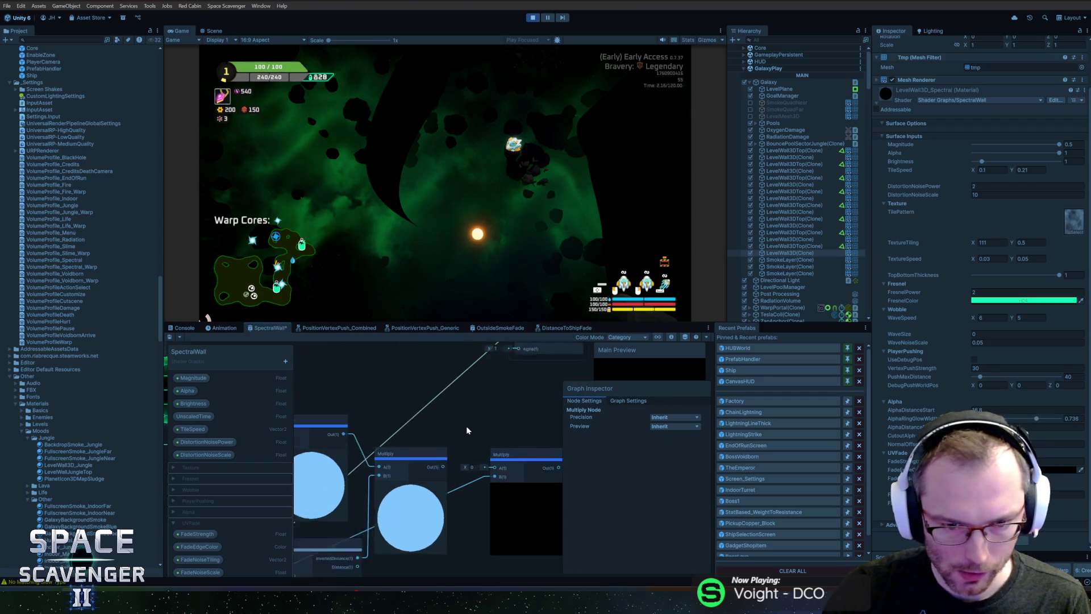
pyautogui.moveTo(491, 473); pyautogui.dragTo(499, 474)
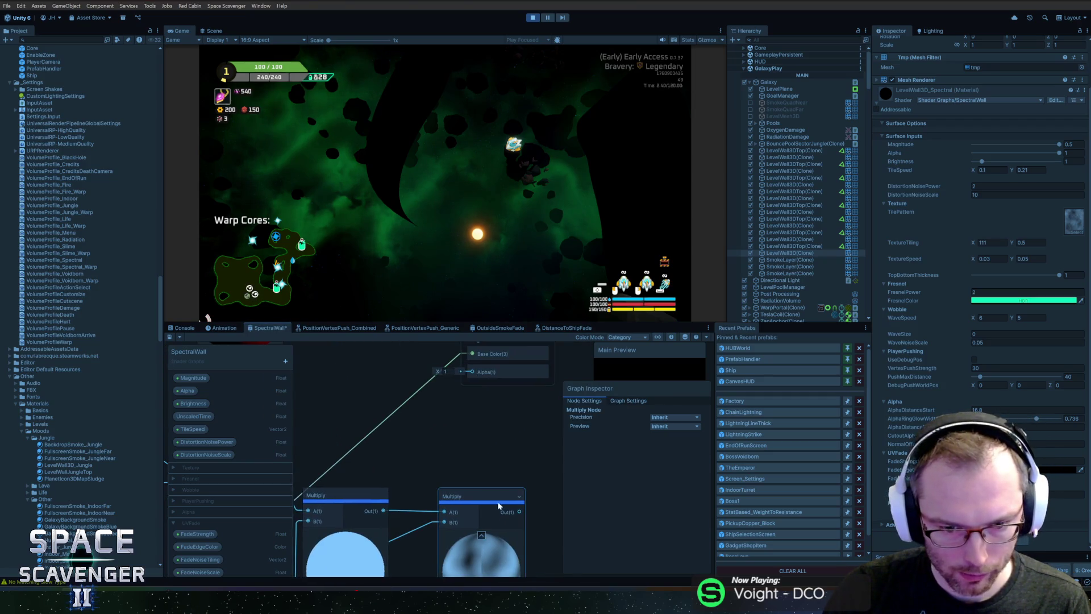
pyautogui.moveTo(520, 513)
pyautogui.mouseDown()
pyautogui.moveTo(475, 370)
pyautogui.moveTo(473, 396)
pyautogui.mouseUp()
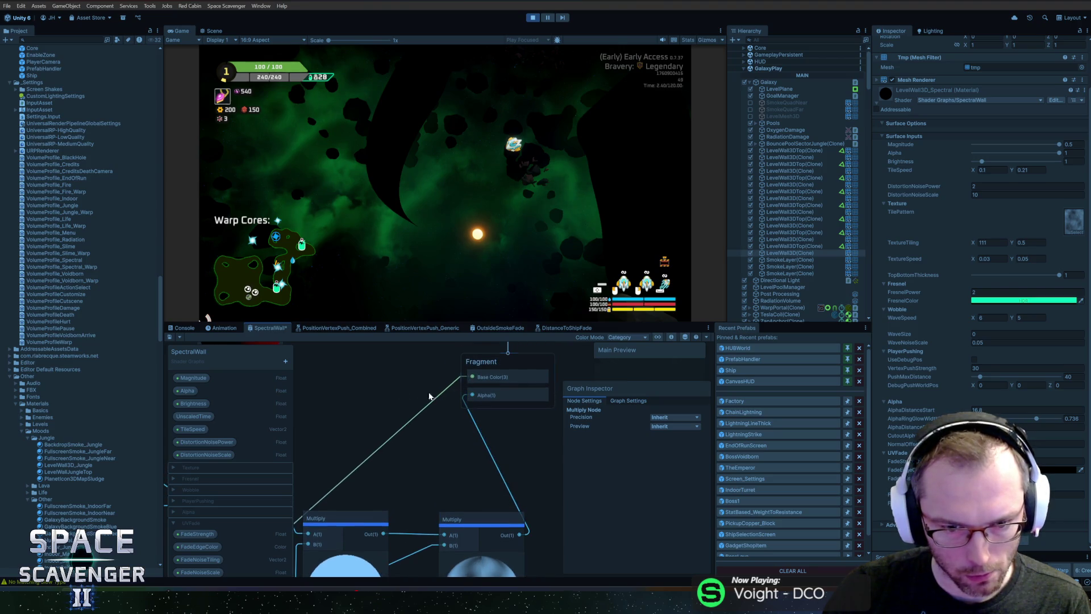
pyautogui.click(169, 337)
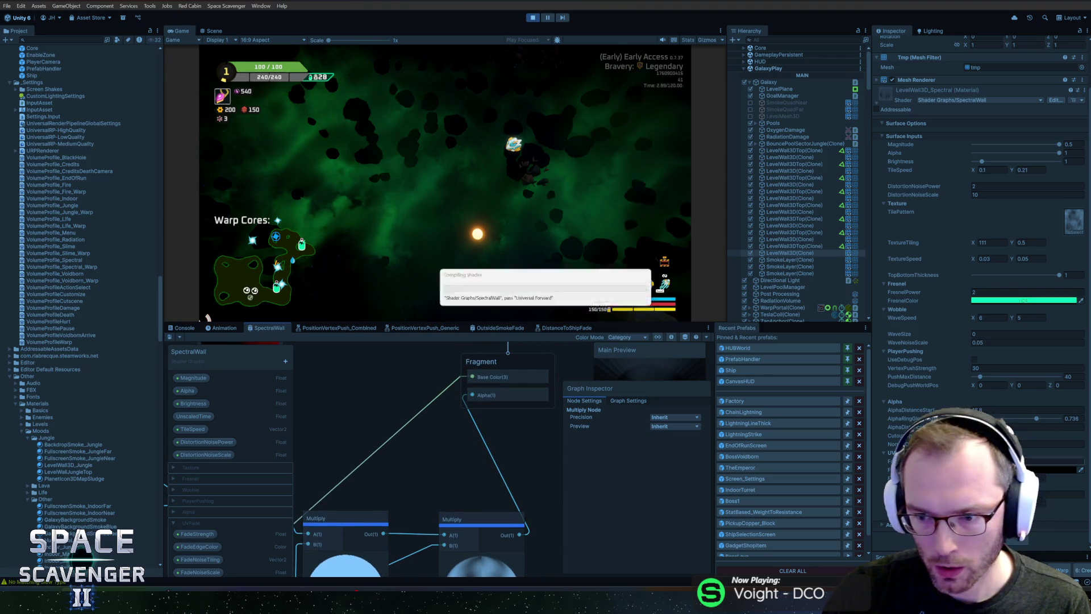
pyautogui.click(199, 546)
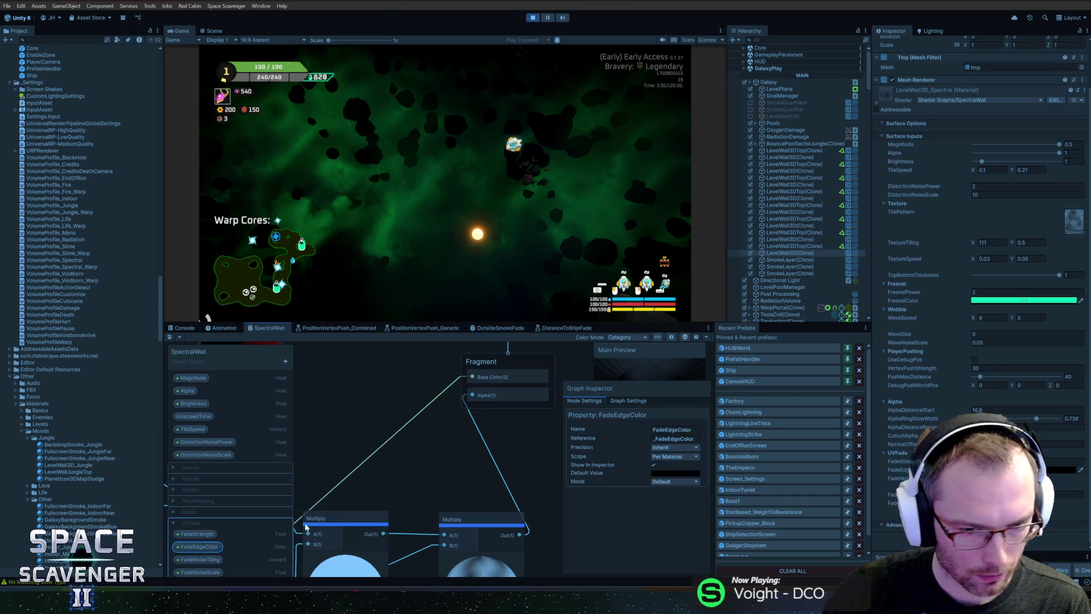
# Switch FadeEdgeColor to HDR mode with a green default (H 150) and save the shader.
pyautogui.click(662, 482)
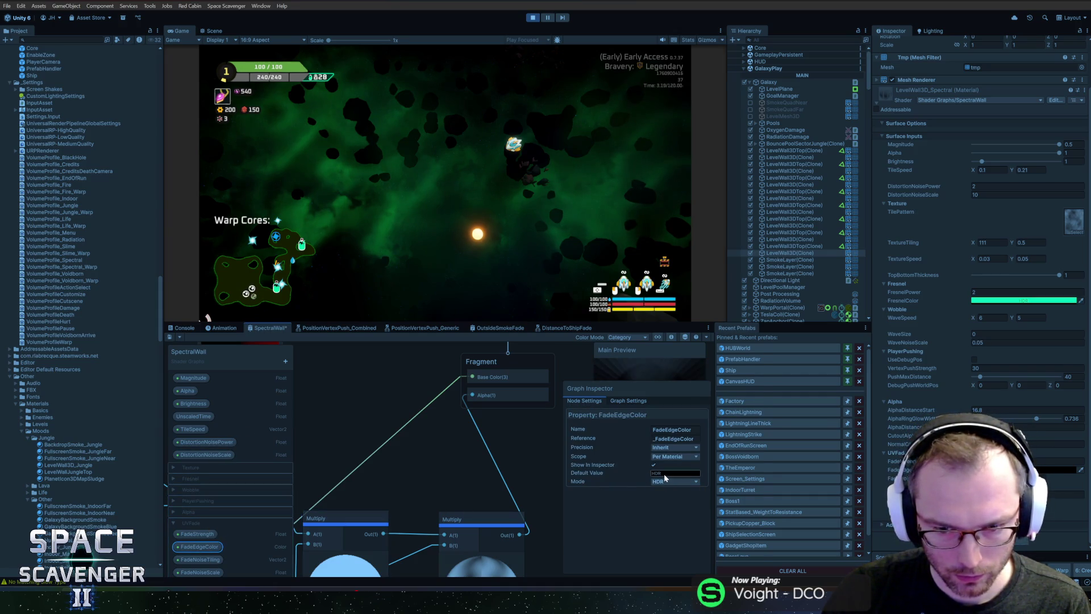
pyautogui.click(665, 475)
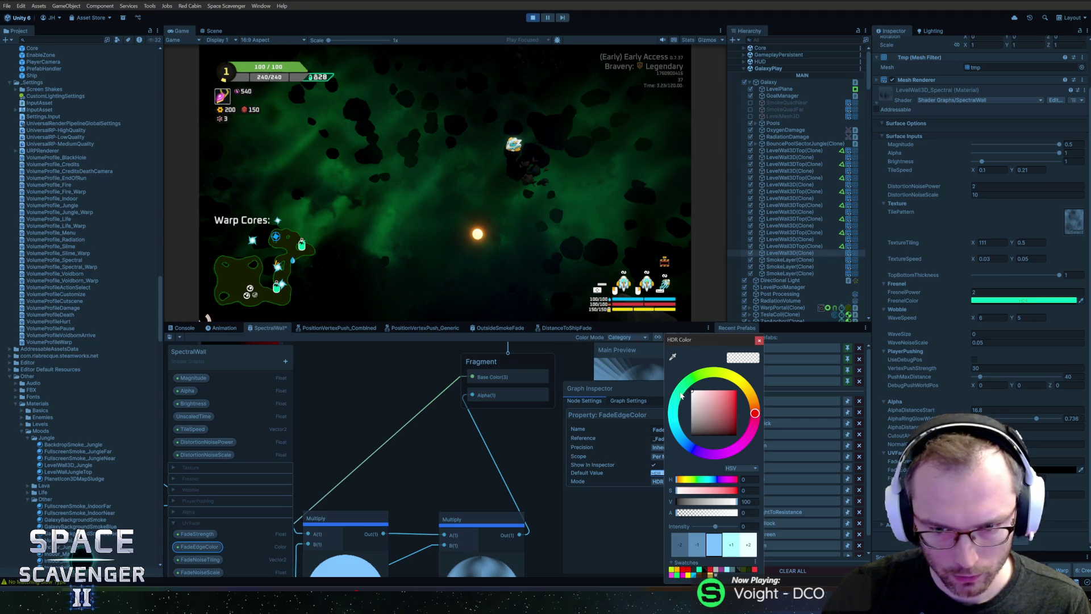
pyautogui.write('150')
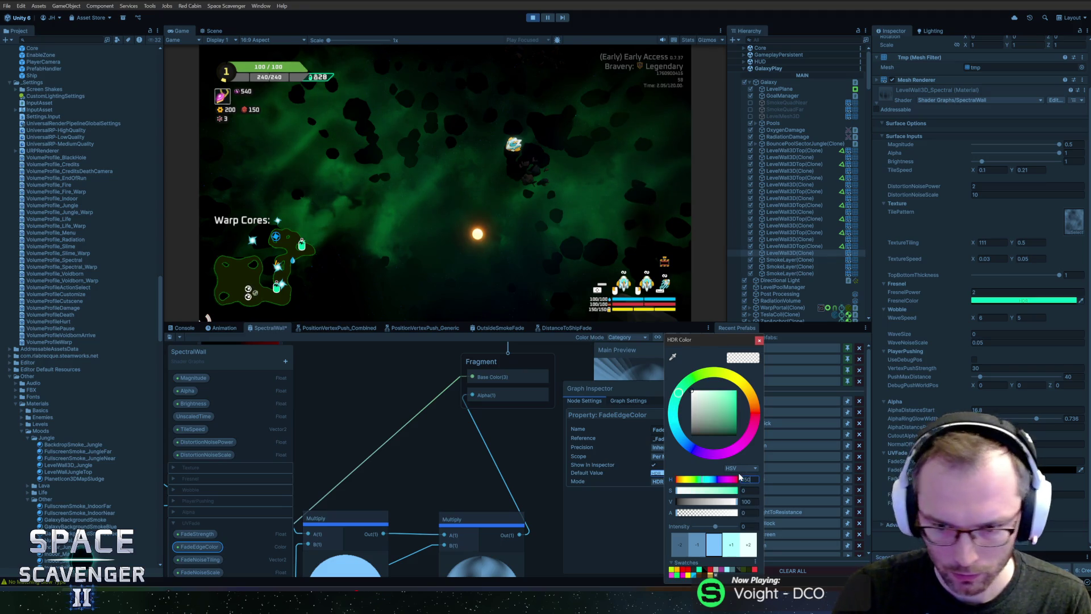
pyautogui.write('100')
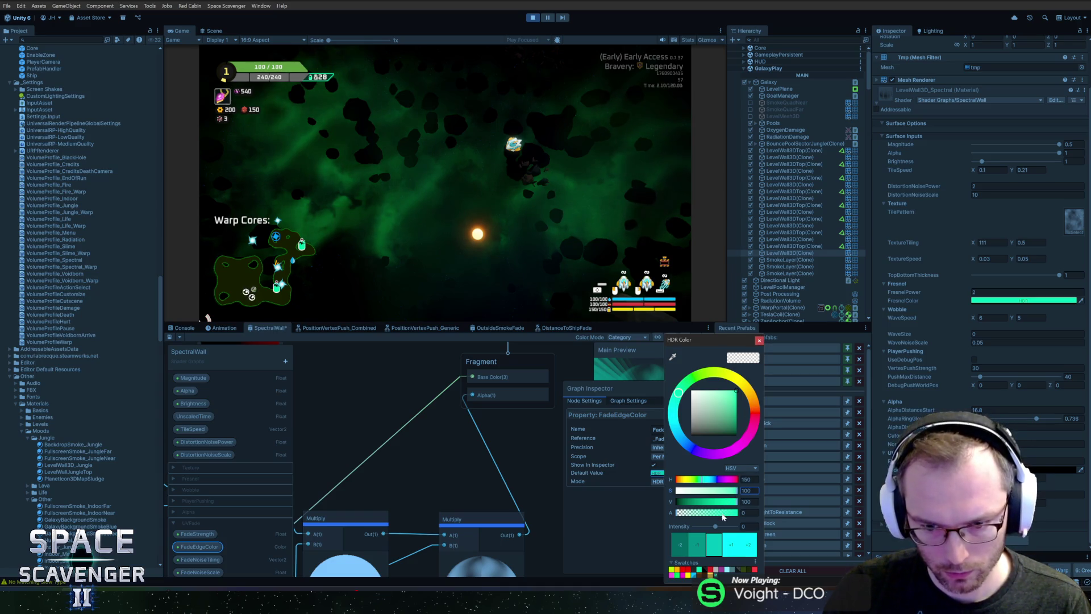
pyautogui.click(760, 341)
pyautogui.click(171, 337)
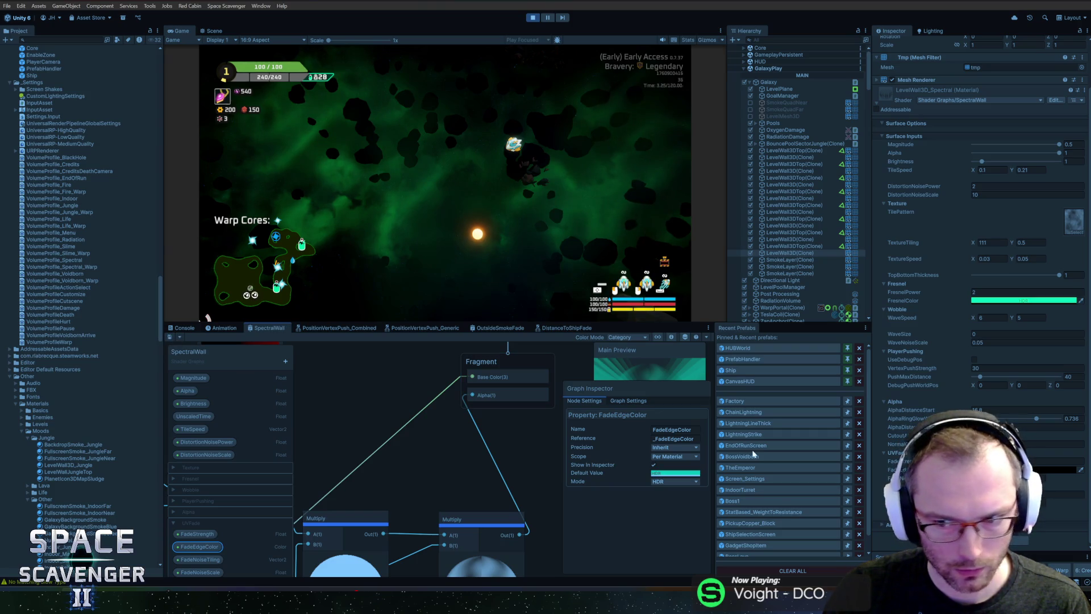
# Set the wall material's FadeEdgeColor value to 100 for a teal edge.
pyautogui.click(1051, 470)
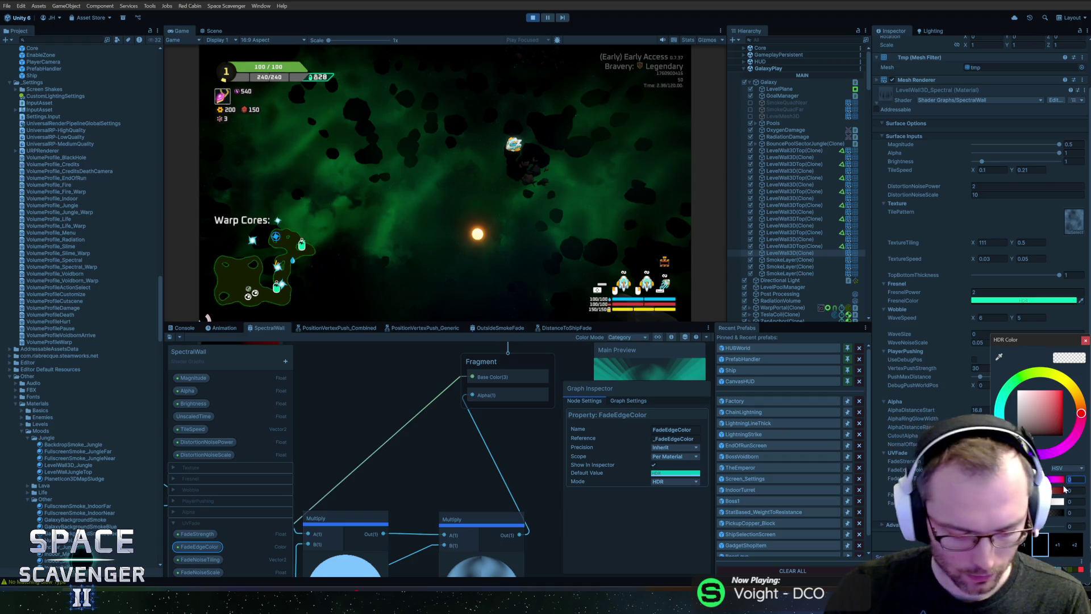
pyautogui.write('100')
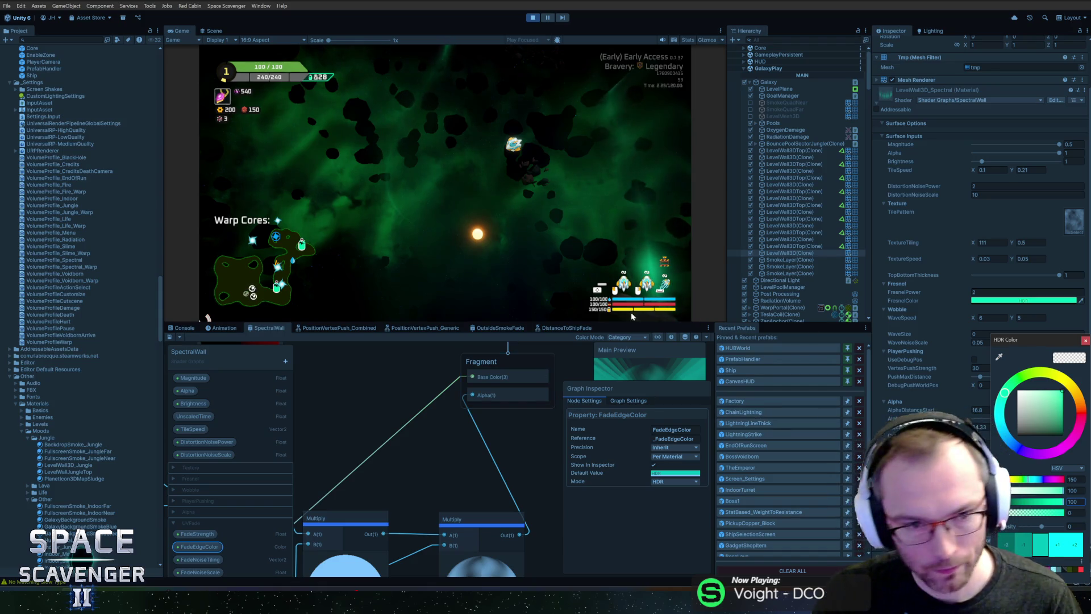
pyautogui.click(1023, 342)
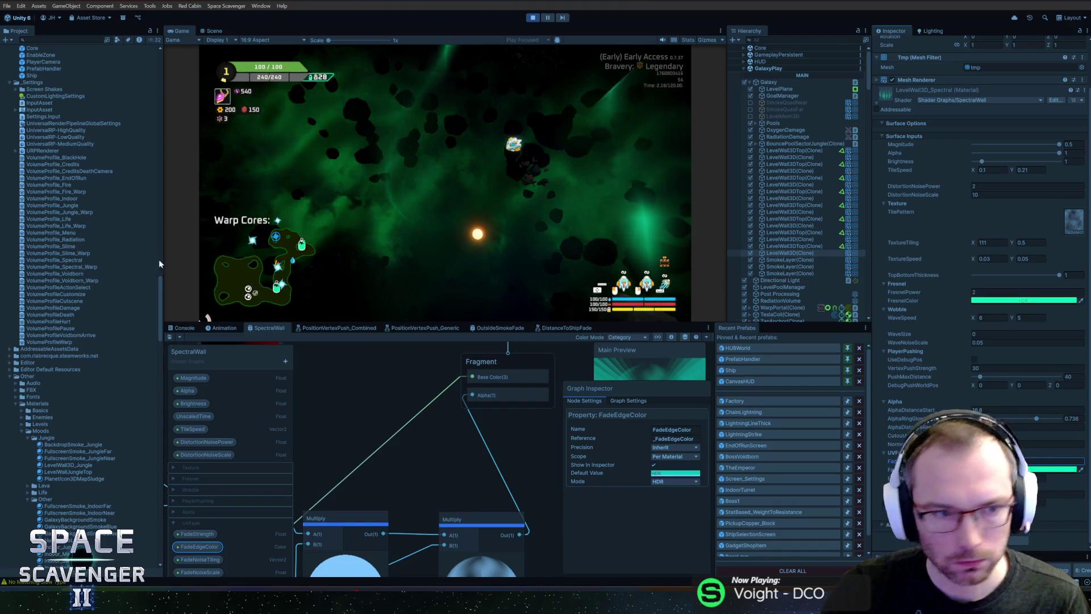
pyautogui.scroll(10, 94, 250)
# Select SectorSettings_Spectral and review its Wall Height fields in the Inspector.
pyautogui.scroll(5, 98, 255)
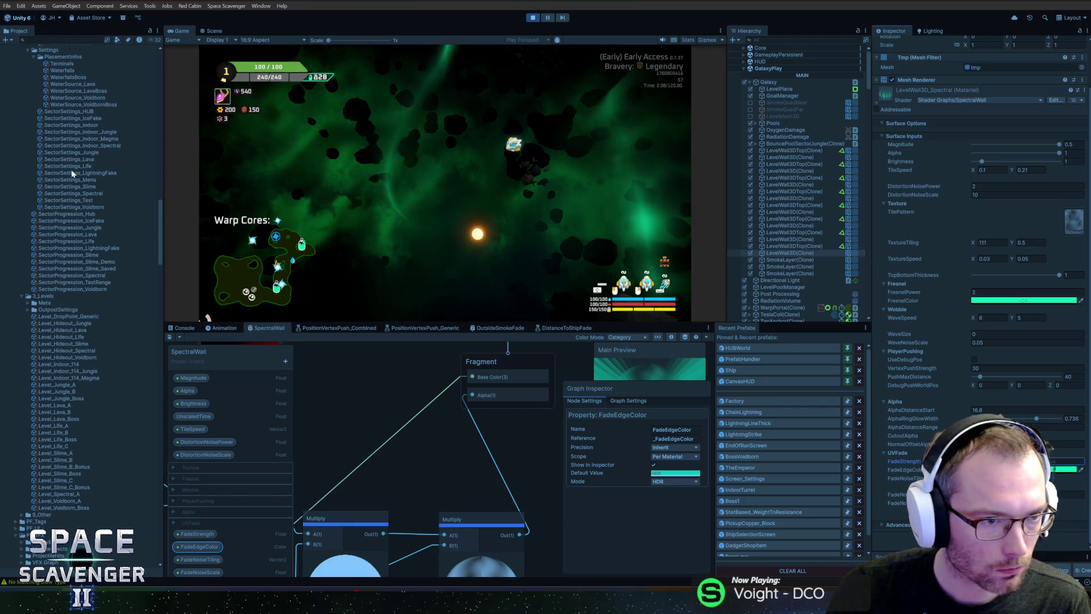
pyautogui.click(84, 194)
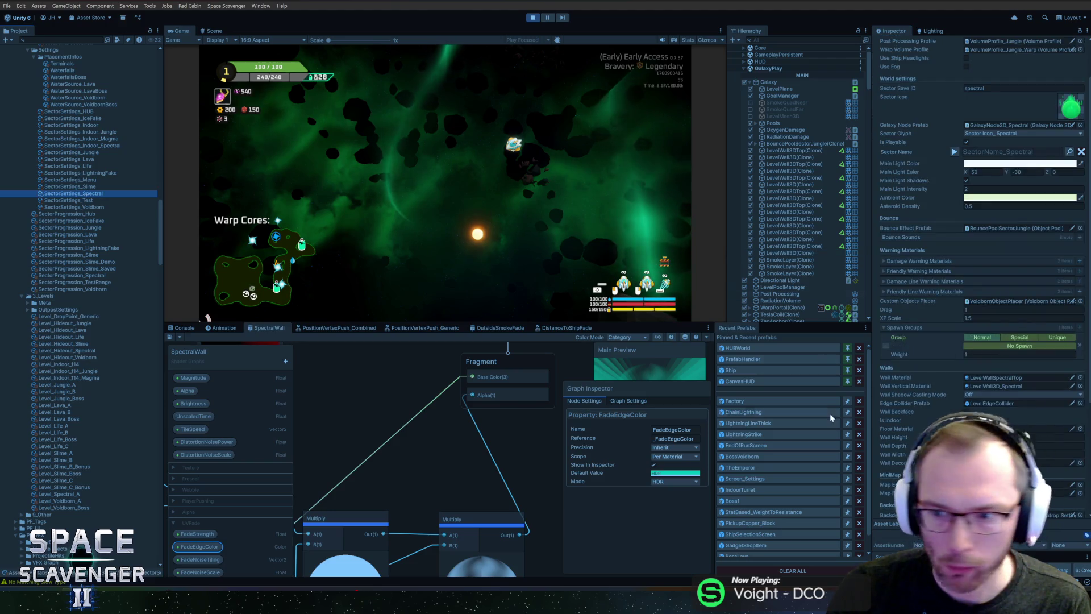
pyautogui.click(1023, 437)
pyautogui.click(1023, 446)
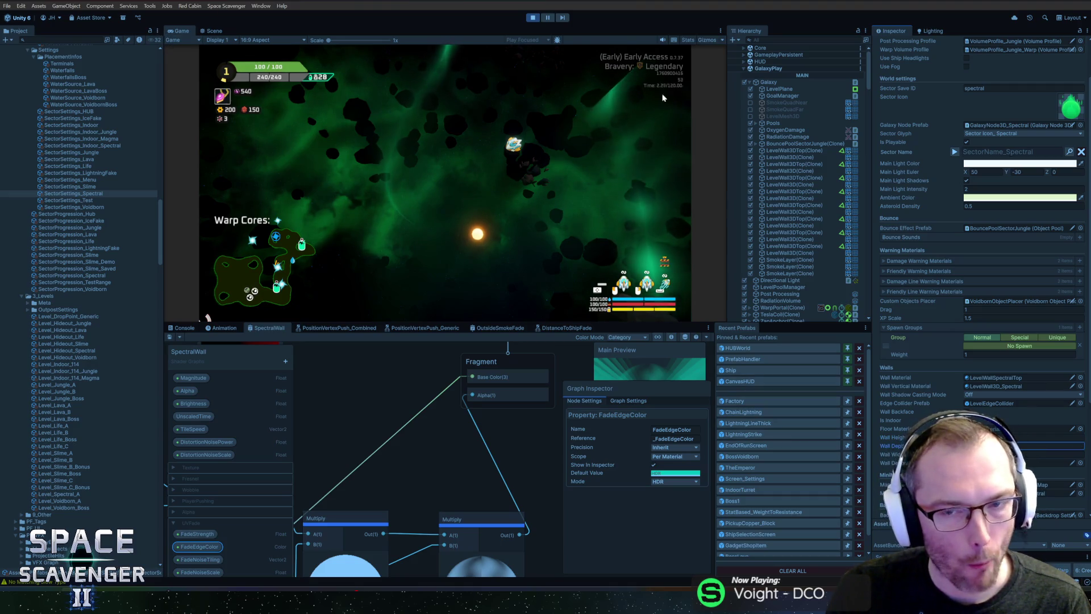
pyautogui.press('`')
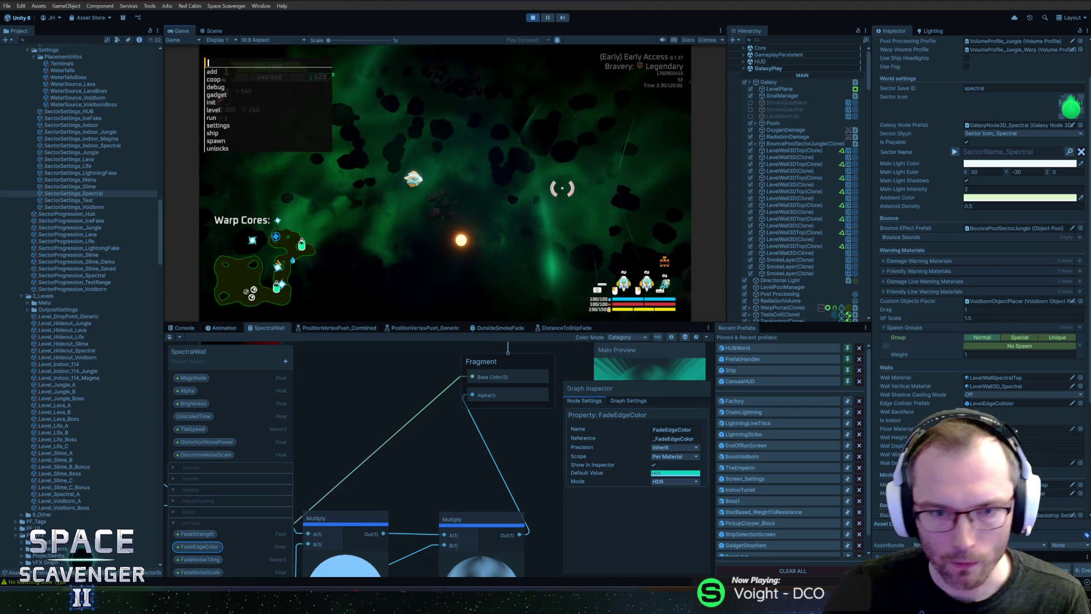
# Run 'level regenerate', filter the Hierarchy by '3d', and select a LevelWall3D(Clone).
pyautogui.write('level regenerate al')
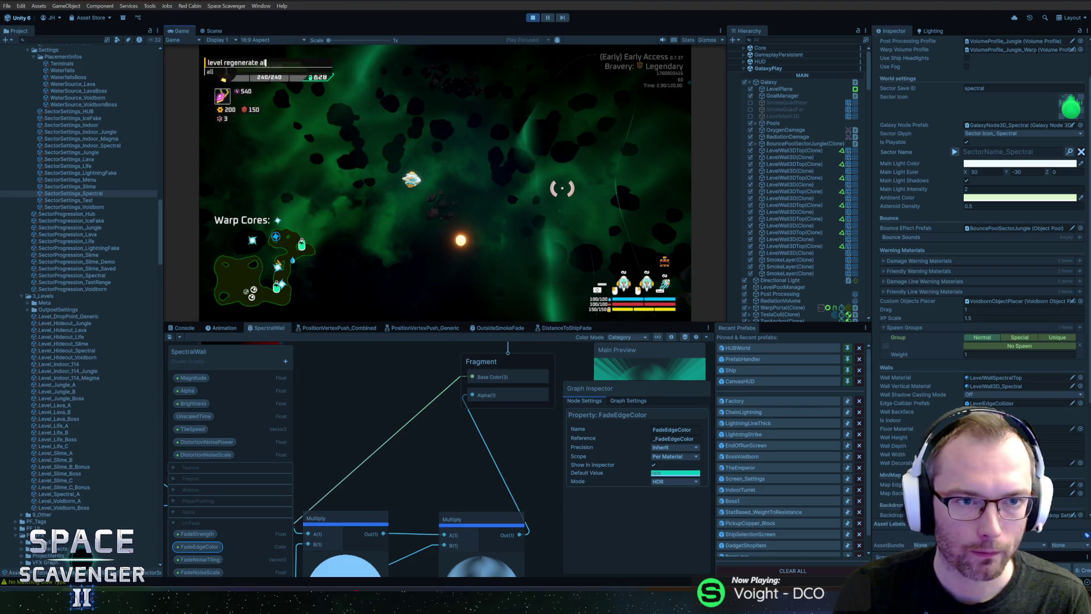
pyautogui.press('Return')
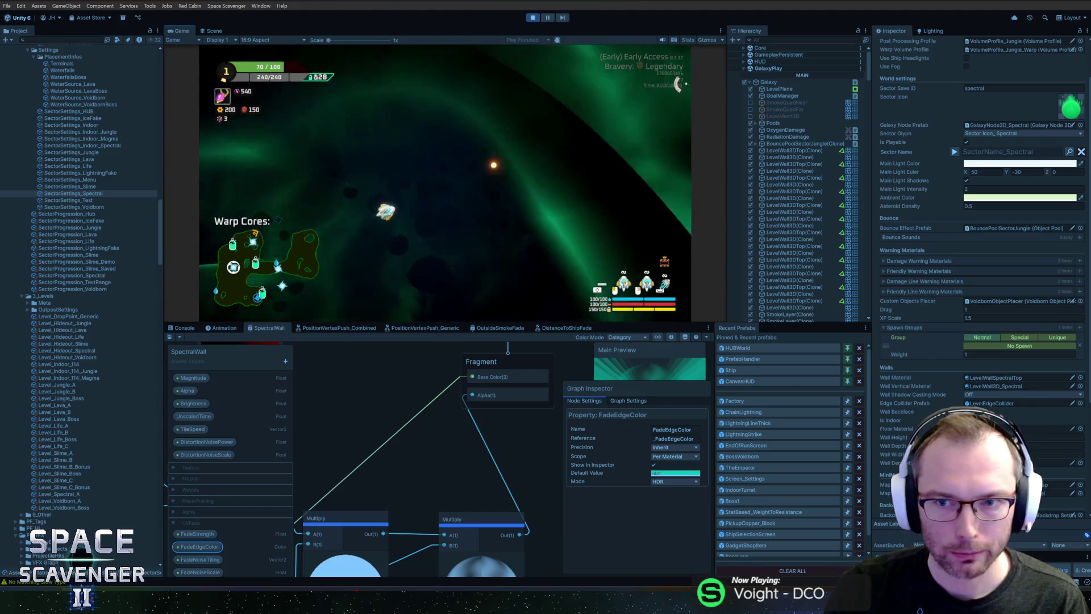
pyautogui.write('3d')
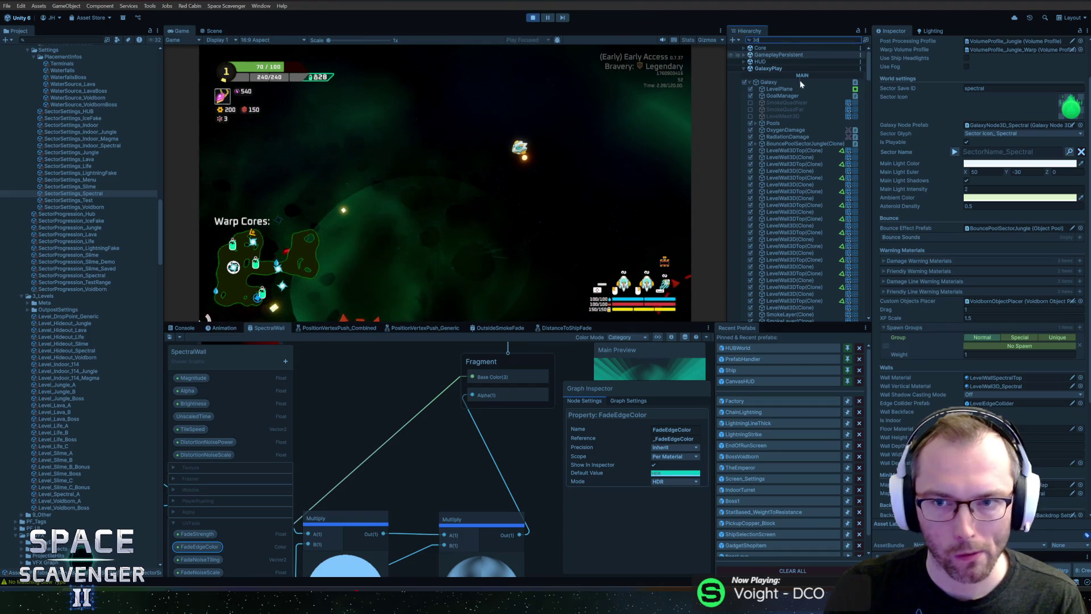
pyautogui.click(760, 62)
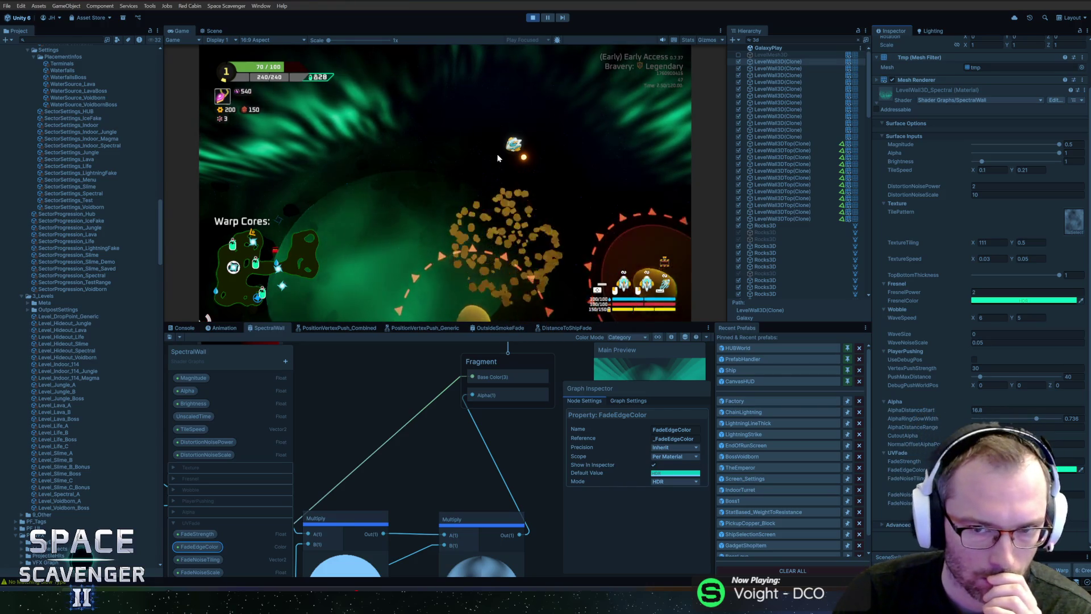
# Select a LevelWall3D(Clone) elsewhere in the level and set its material's UVFade value to 854.
pyautogui.click(1070, 470)
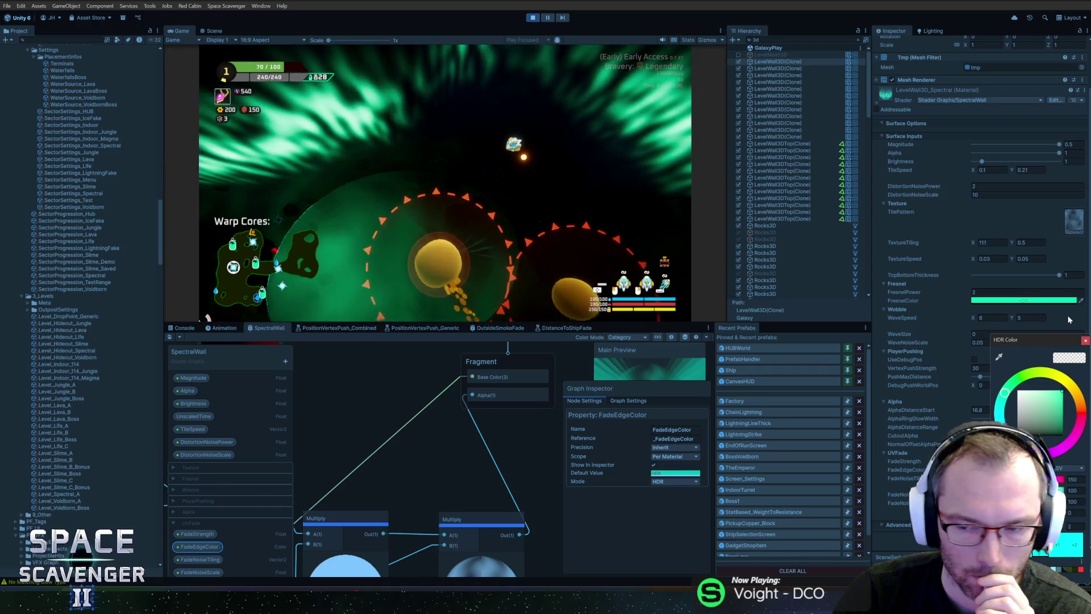
pyautogui.click(1086, 340)
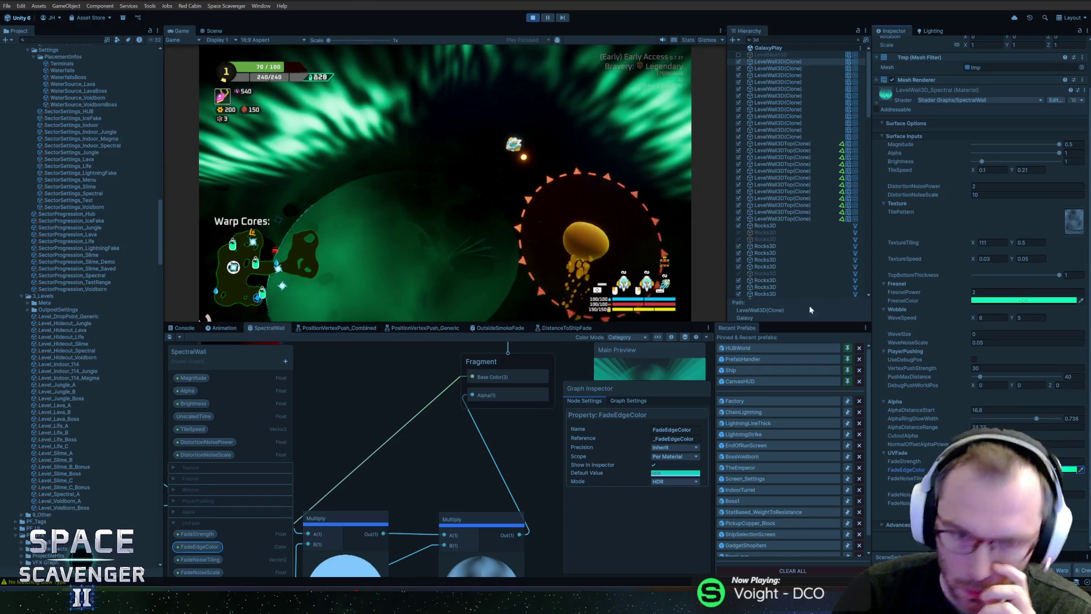
pyautogui.press('5')
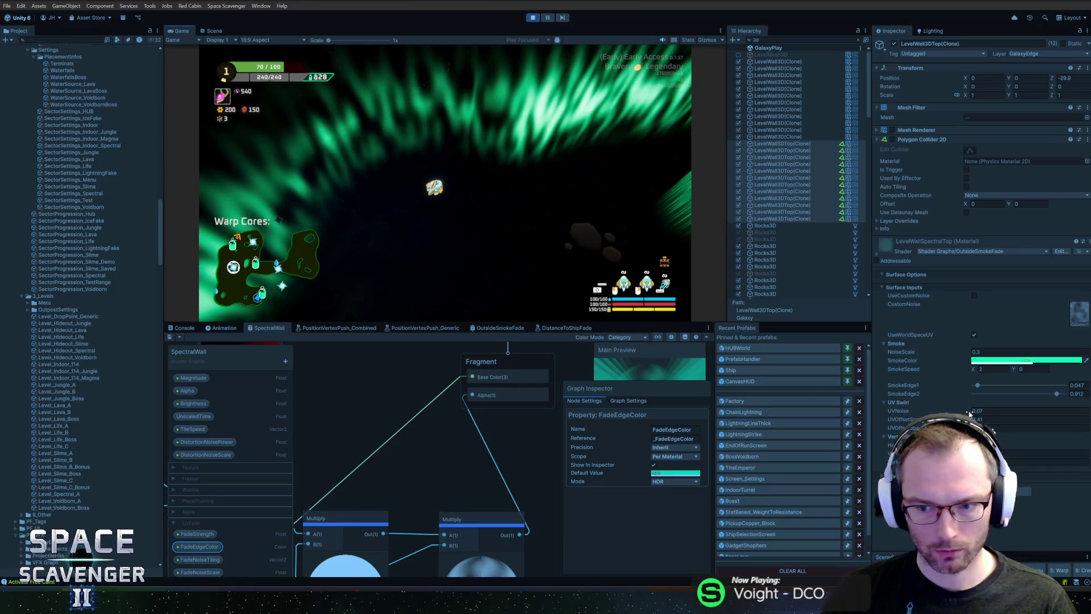
pyautogui.click(779, 82)
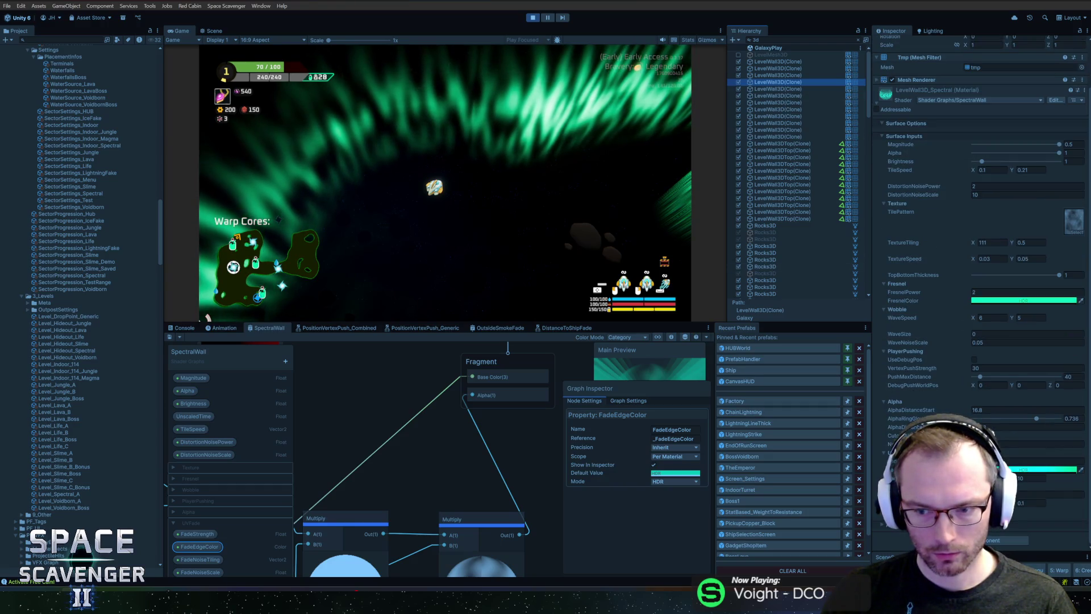
pyautogui.click(1043, 460)
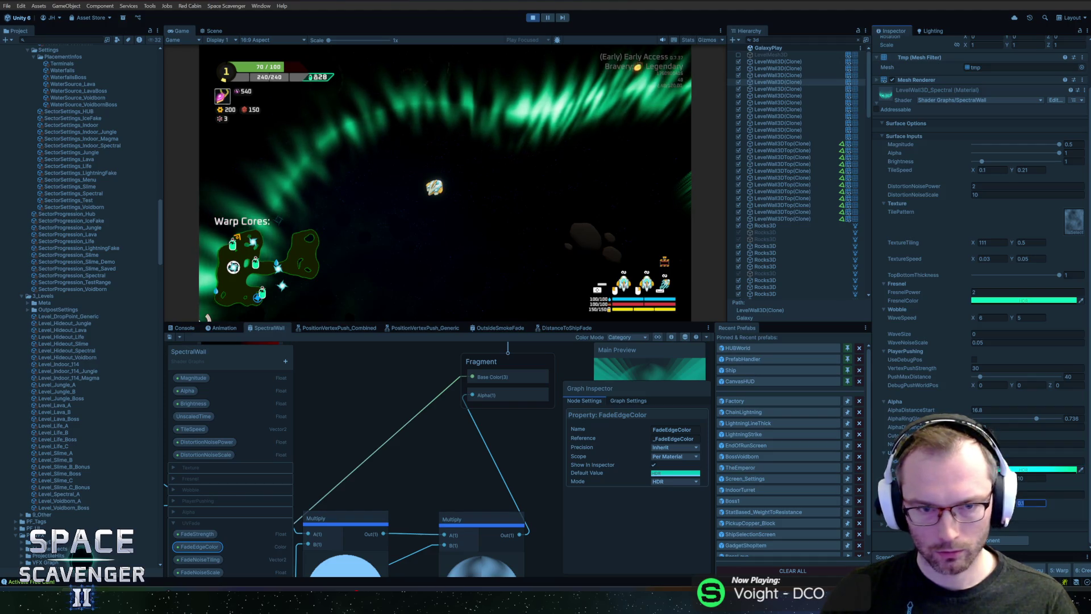
pyautogui.write('85')
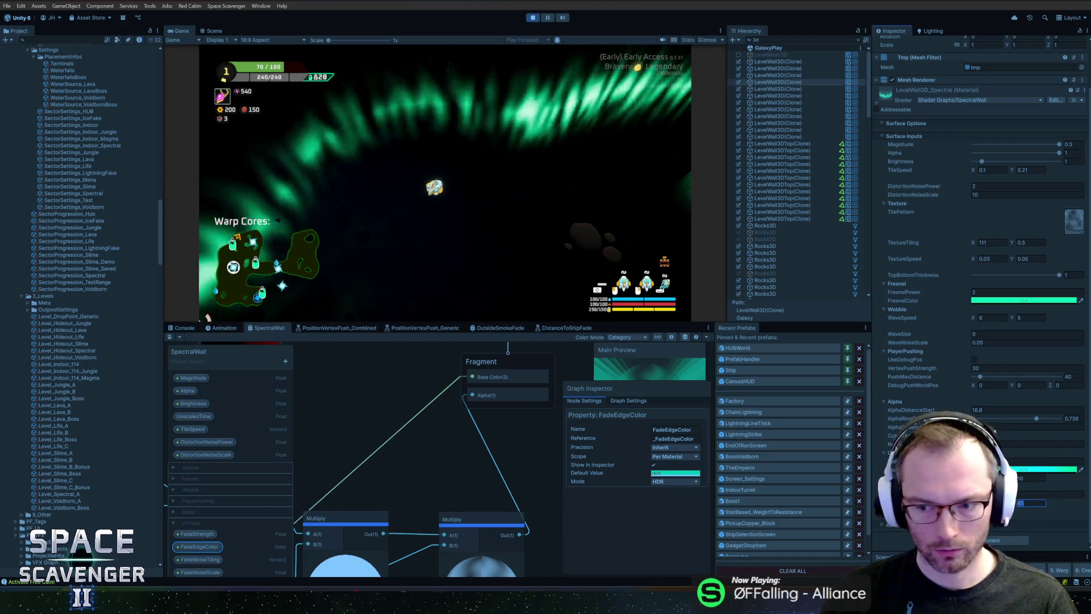
pyautogui.write('4')
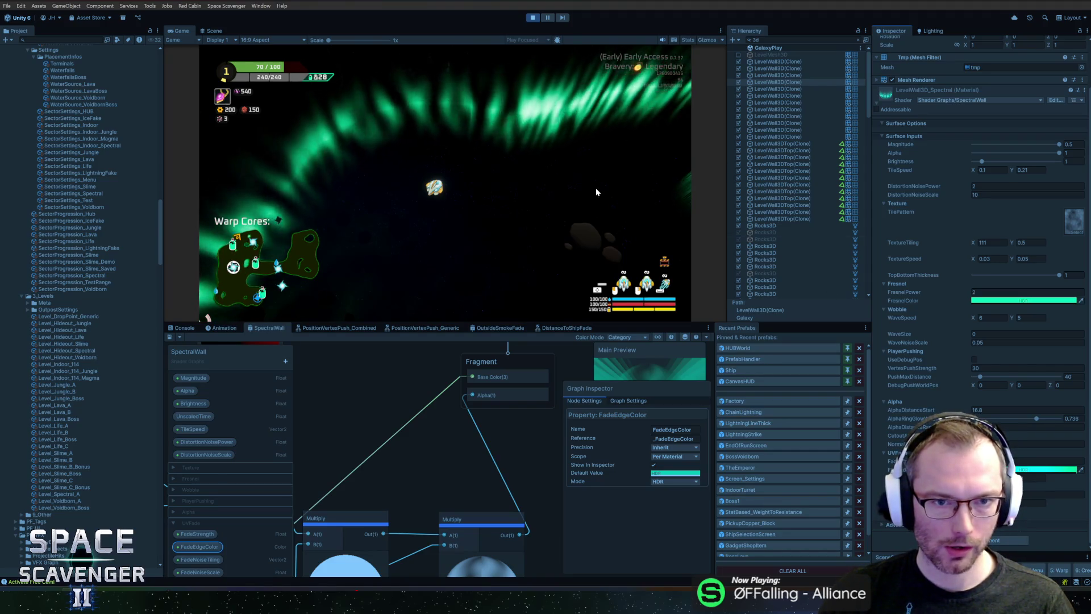
pyautogui.scroll(-3, 469, 439)
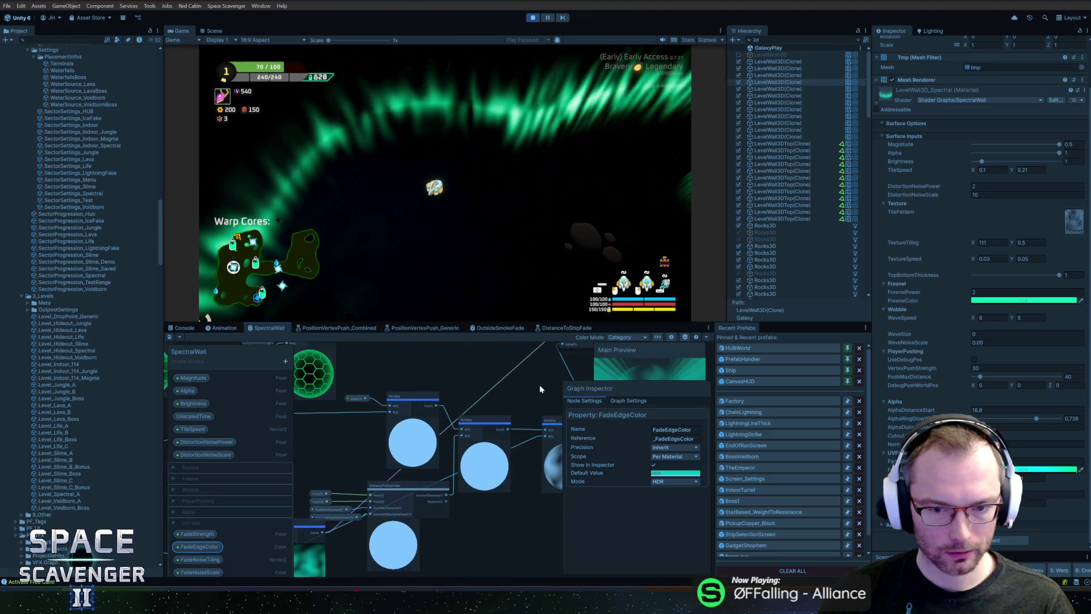
pyautogui.moveTo(407, 439); pyautogui.dragTo(587, 431)
pyautogui.scroll(-2, 587, 430)
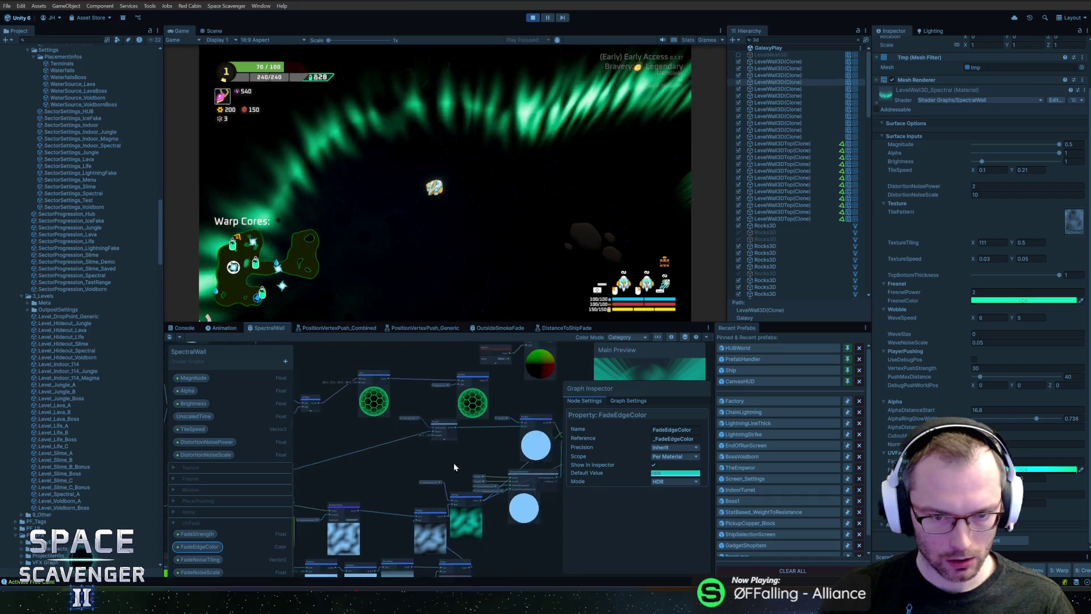
pyautogui.moveTo(338, 489); pyautogui.dragTo(437, 477)
pyautogui.click(436, 424)
pyautogui.scroll(4, 436, 430)
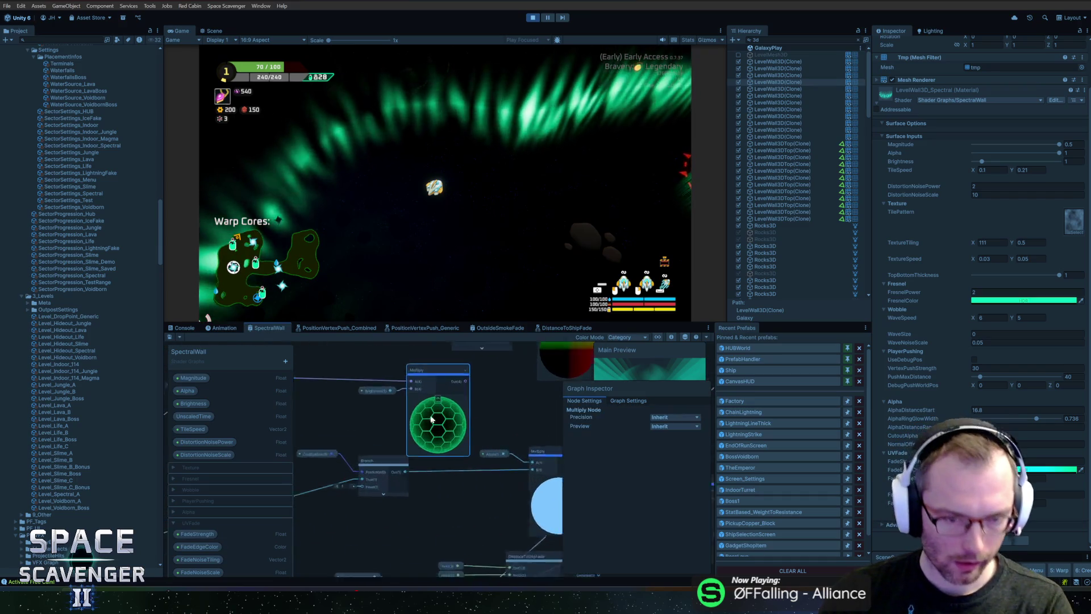
pyautogui.scroll(-4, 383, 426)
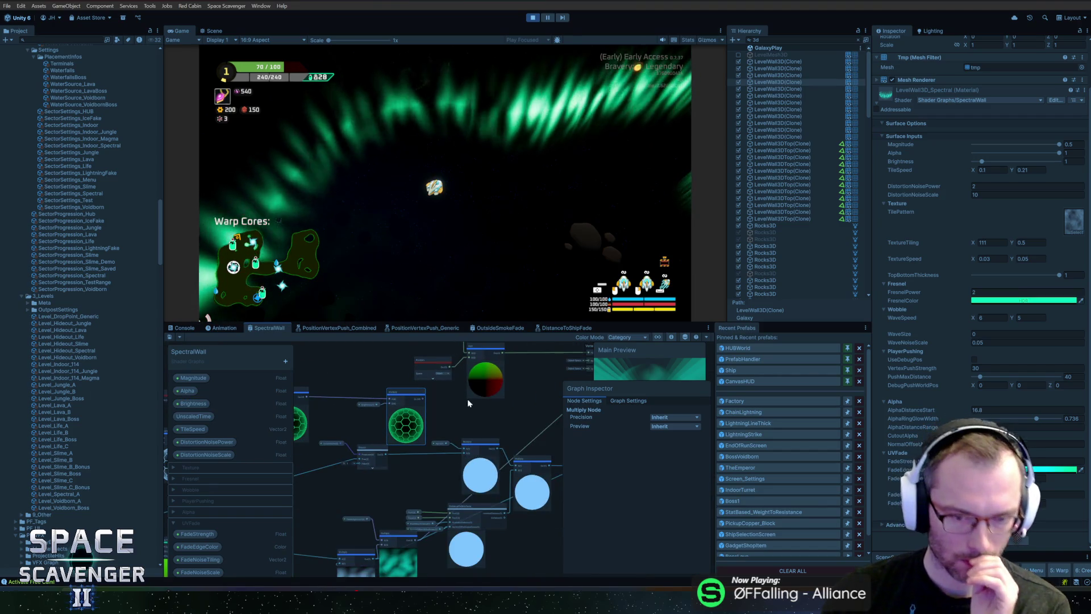
pyautogui.moveTo(490, 409); pyautogui.dragTo(367, 408)
pyautogui.moveTo(535, 377)
pyautogui.mouseDown()
pyautogui.moveTo(464, 404)
pyautogui.moveTo(488, 420)
pyautogui.moveTo(500, 378)
pyautogui.moveTo(479, 394)
pyautogui.mouseUp()
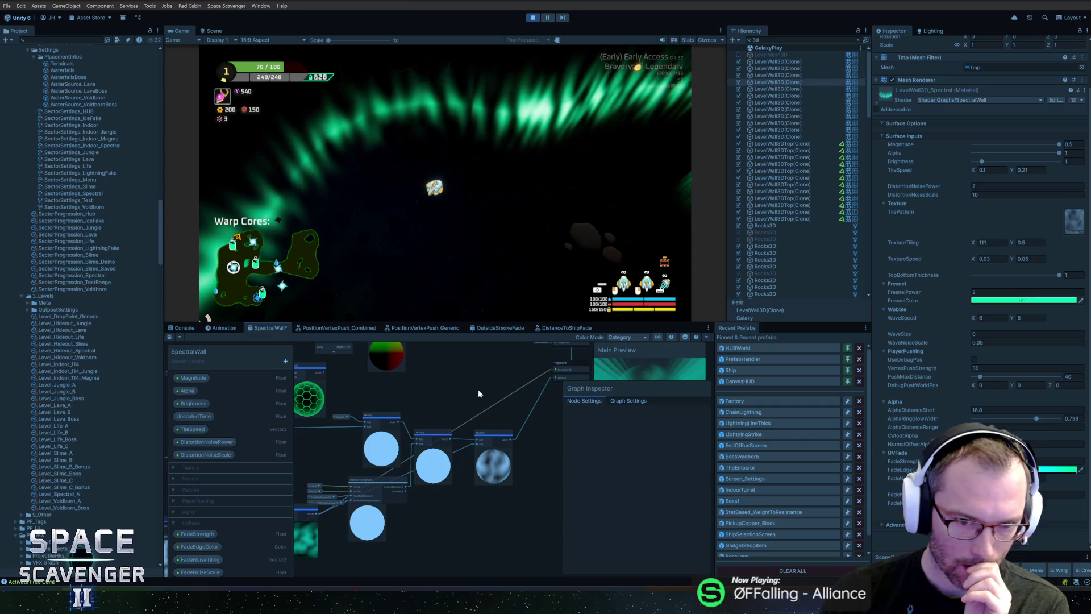
pyautogui.scroll(5, 478, 388)
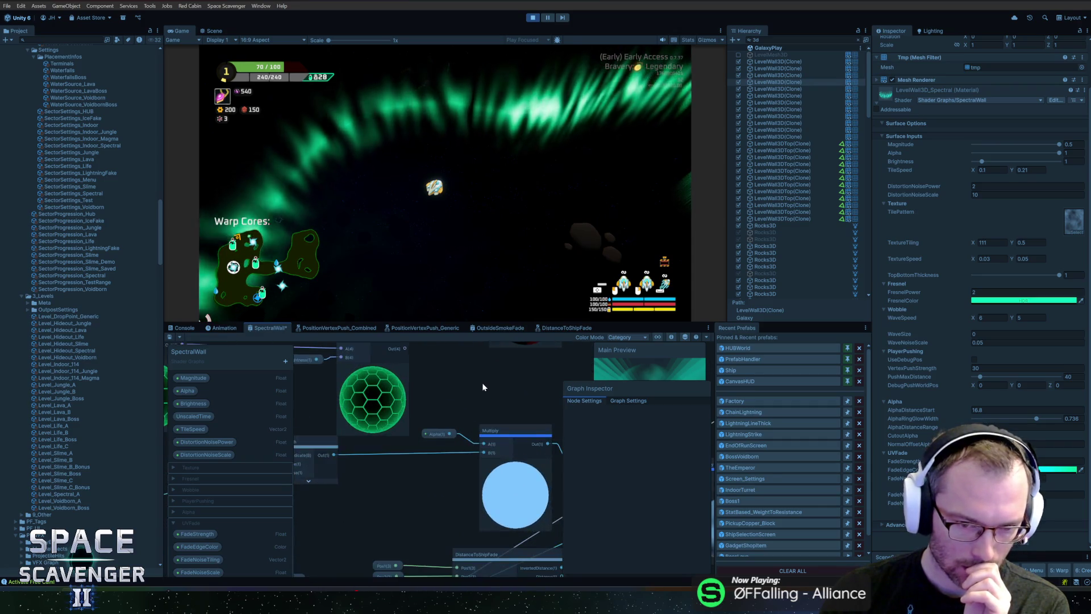
pyautogui.scroll(-5, 482, 389)
pyautogui.moveTo(457, 444); pyautogui.dragTo(493, 429)
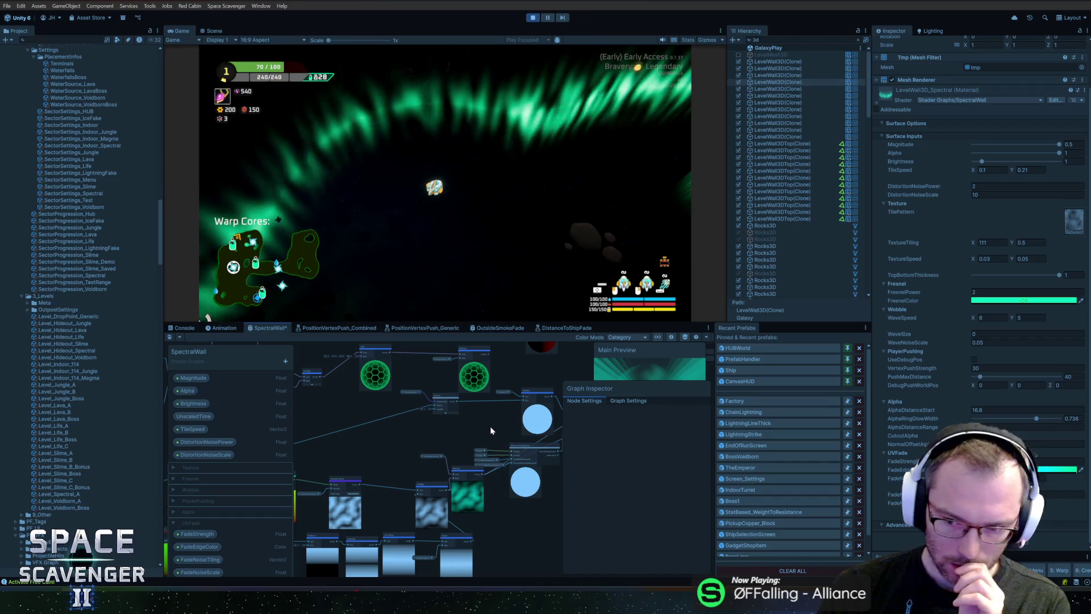
pyautogui.moveTo(430, 458)
pyautogui.mouseDown()
pyautogui.moveTo(489, 423)
pyautogui.moveTo(448, 417)
pyautogui.mouseUp()
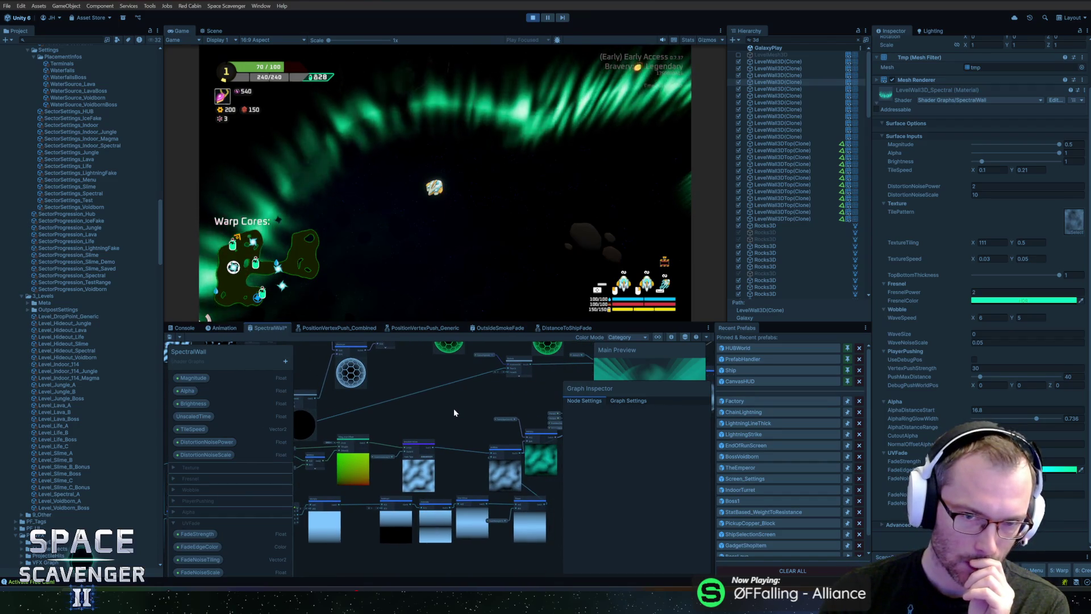
pyautogui.click(443, 228)
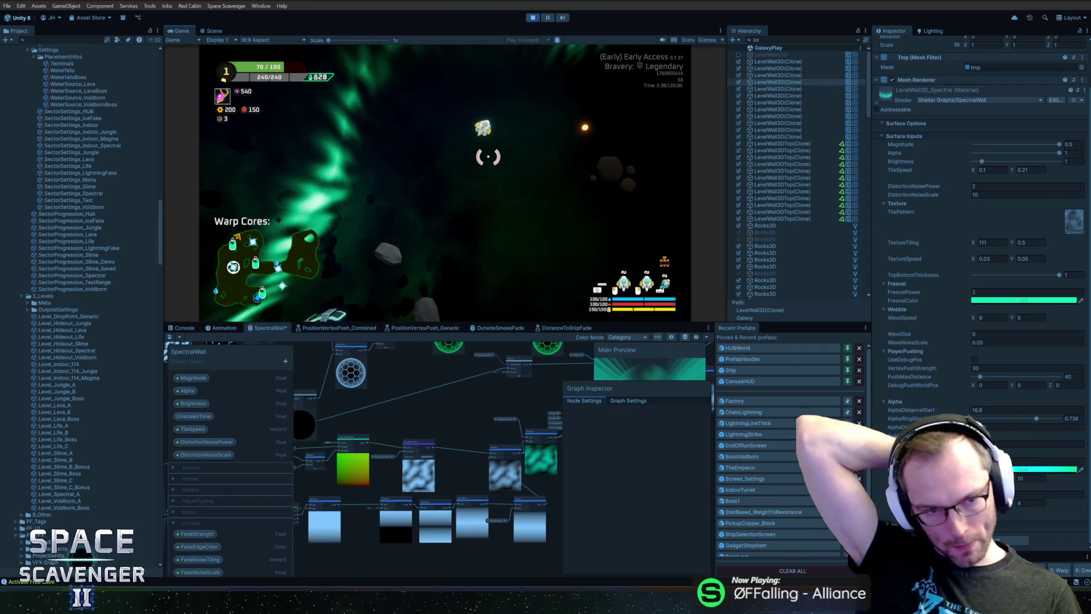
# Run 'debug freeCam 1' in the in-game debug console.
pyautogui.press('`')
pyautogui.write('debug freeCam 1')
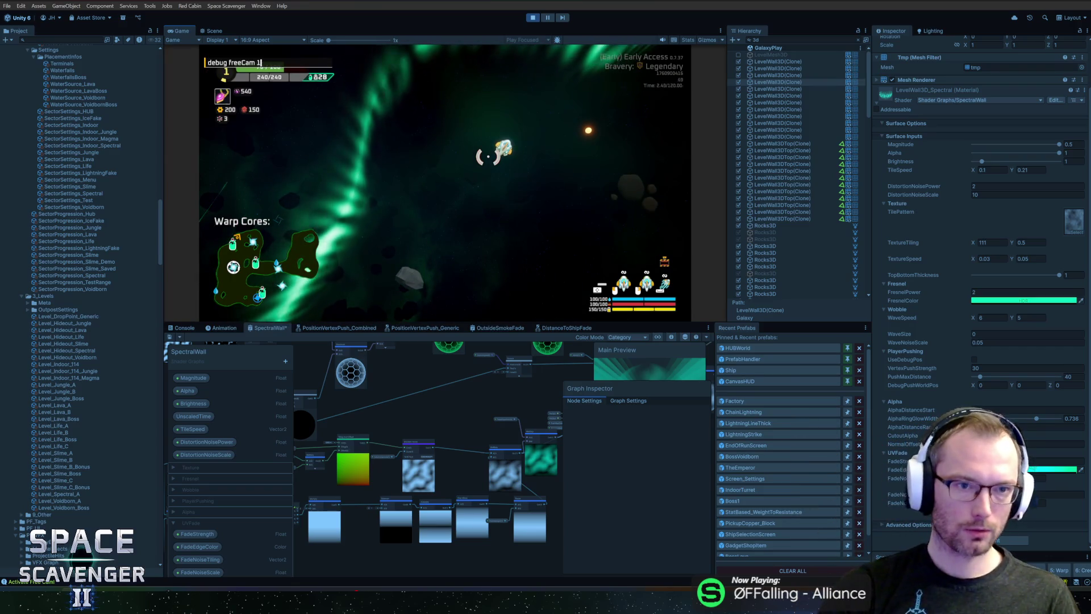
pyautogui.press('Return')
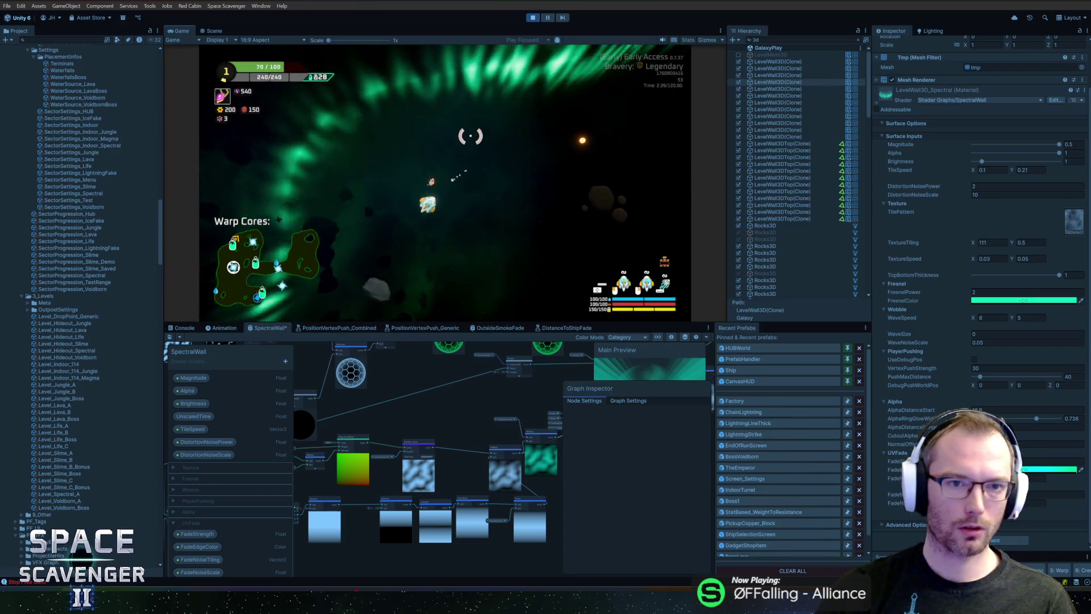
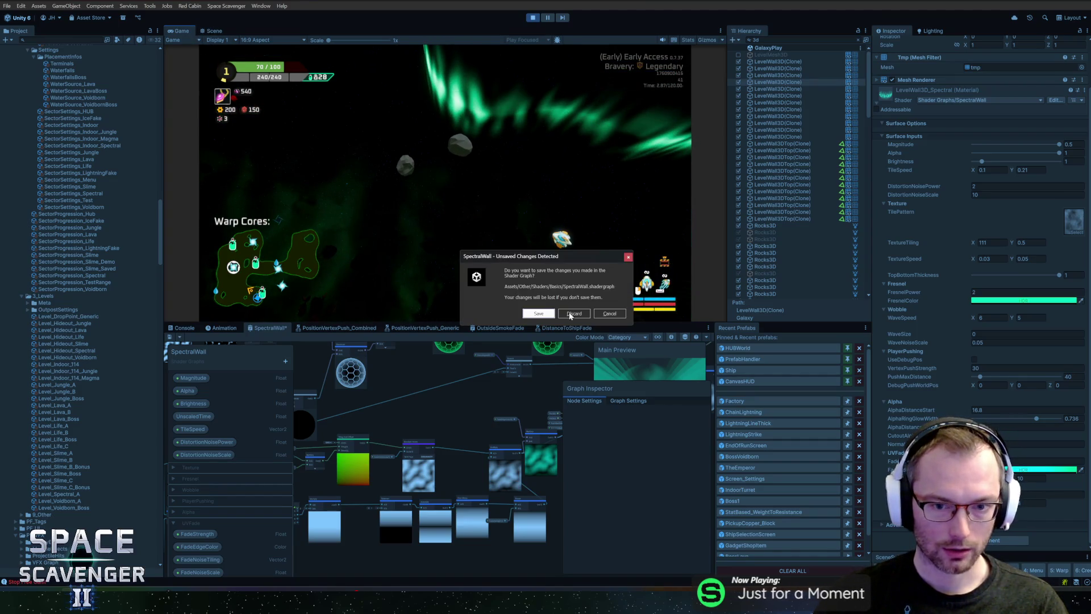
# Maximize the Game view to watch the running game's glowing green spectral walls.
pyautogui.hotkey('shift', 'space')
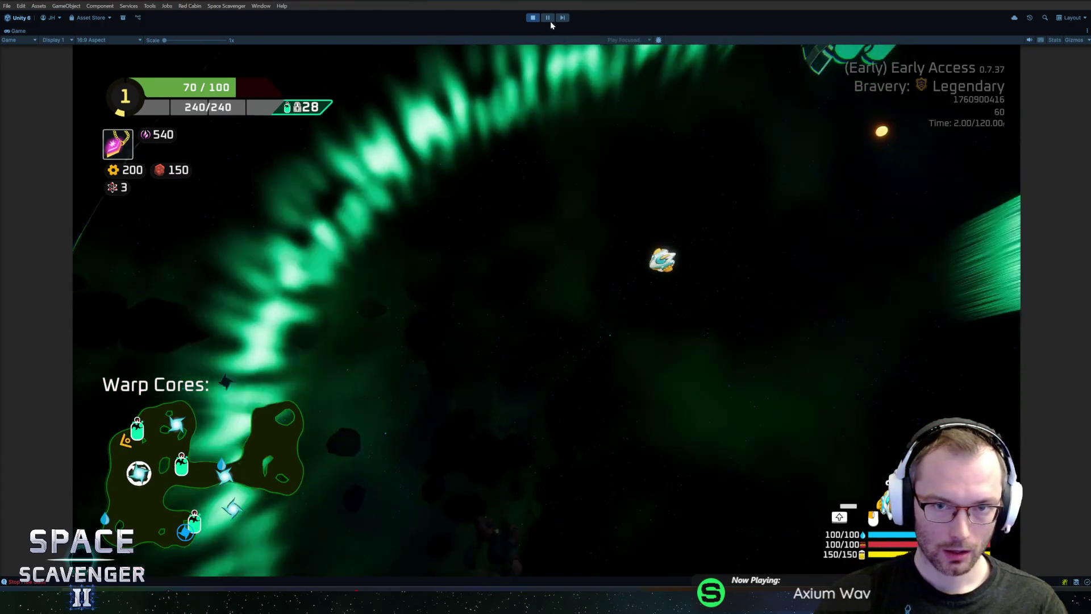
# Restore the full editor layout and resume play with the SpectralWall shader graph visible.
pyautogui.click(549, 19)
pyautogui.click(549, 19)
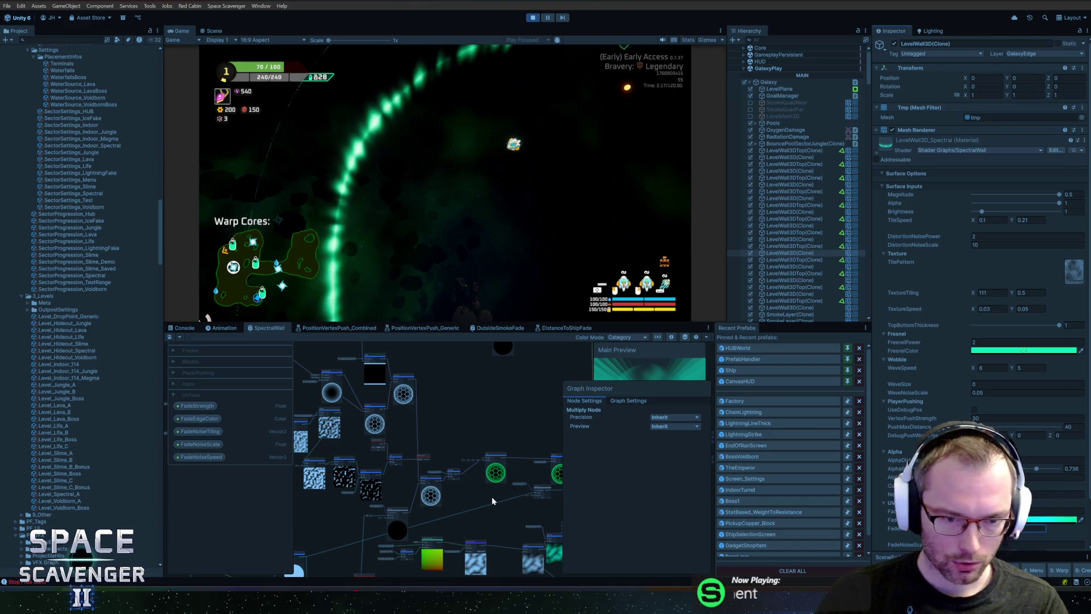
# Enlarge the shader graph area and convert the Brightness property into an inline node.
pyautogui.scroll(-5, 492, 496)
pyautogui.scroll(5, 497, 433)
pyautogui.scroll(3, 489, 439)
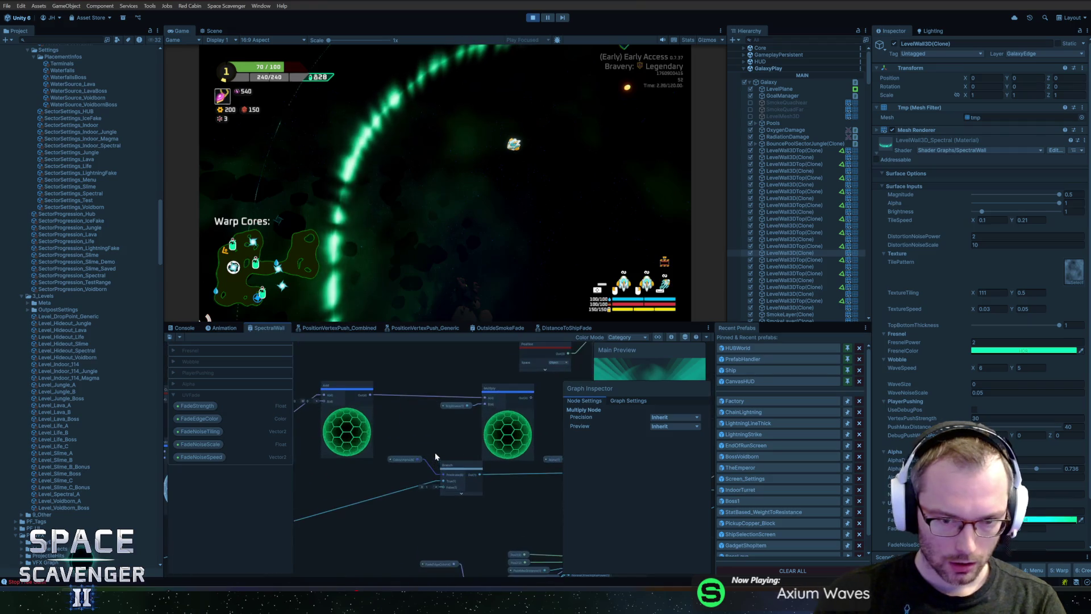
pyautogui.click(453, 405)
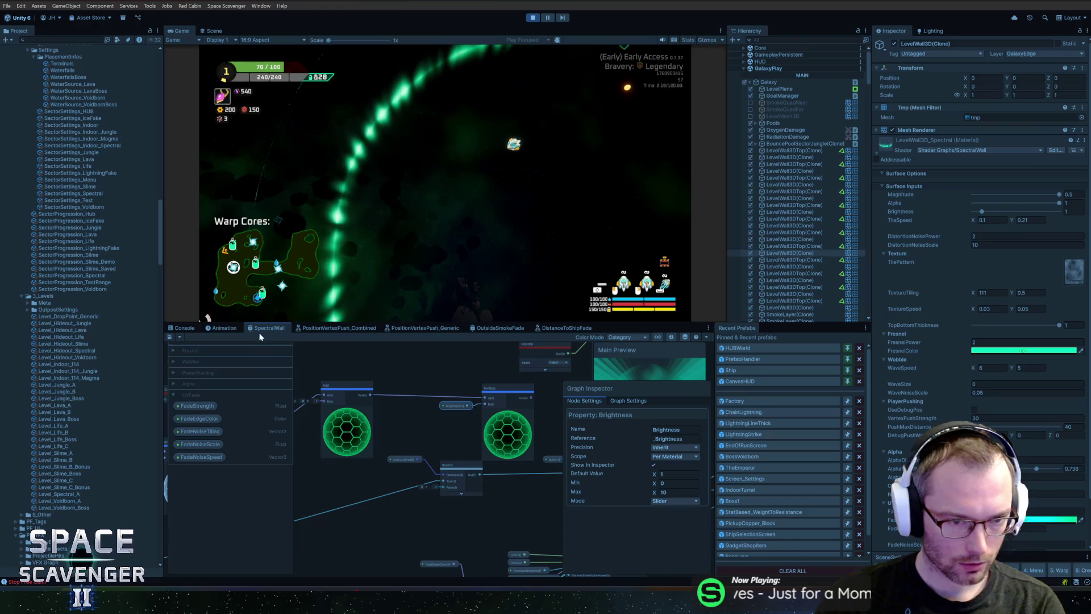
pyautogui.moveTo(301, 322); pyautogui.dragTo(302, 224)
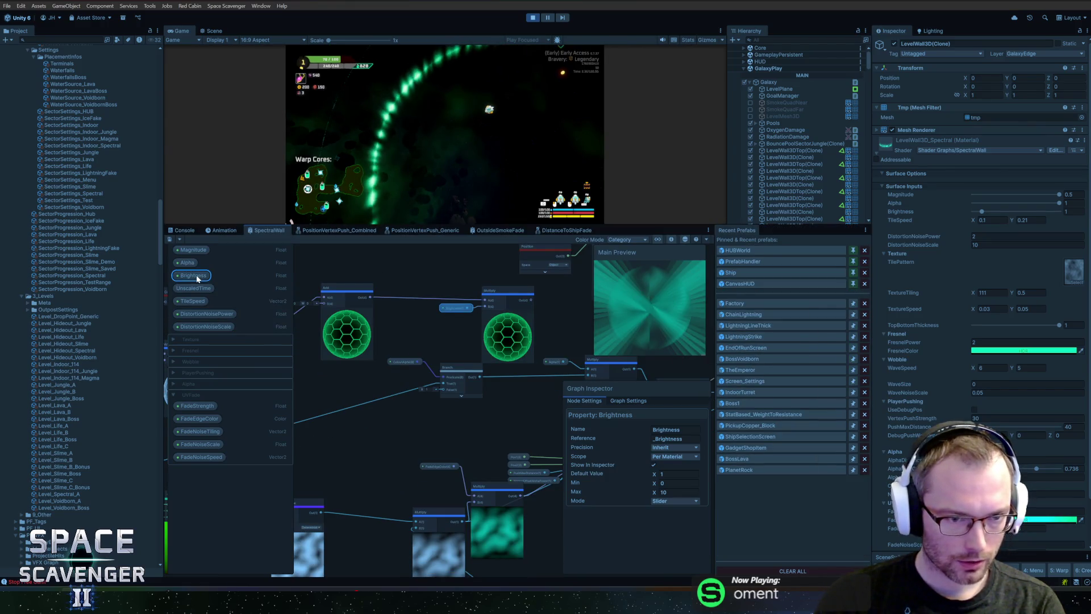
pyautogui.press('Delete')
pyautogui.press('Delete')
# Delete the green-sphere Multiply node, undo it, and select the green-preview Add node.
pyautogui.scroll(3, 438, 329)
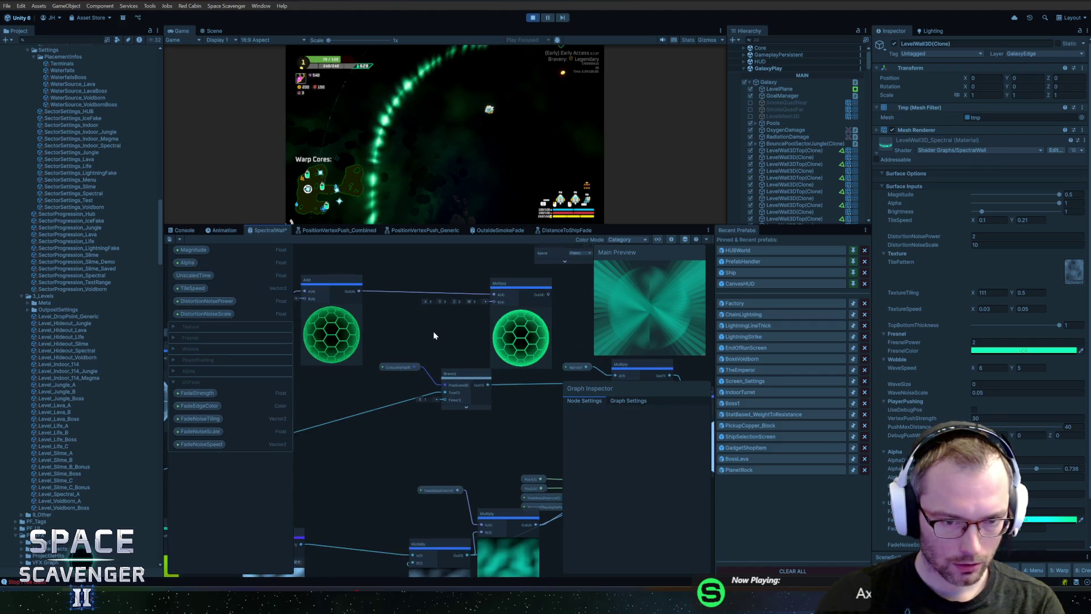
pyautogui.scroll(-3, 373, 430)
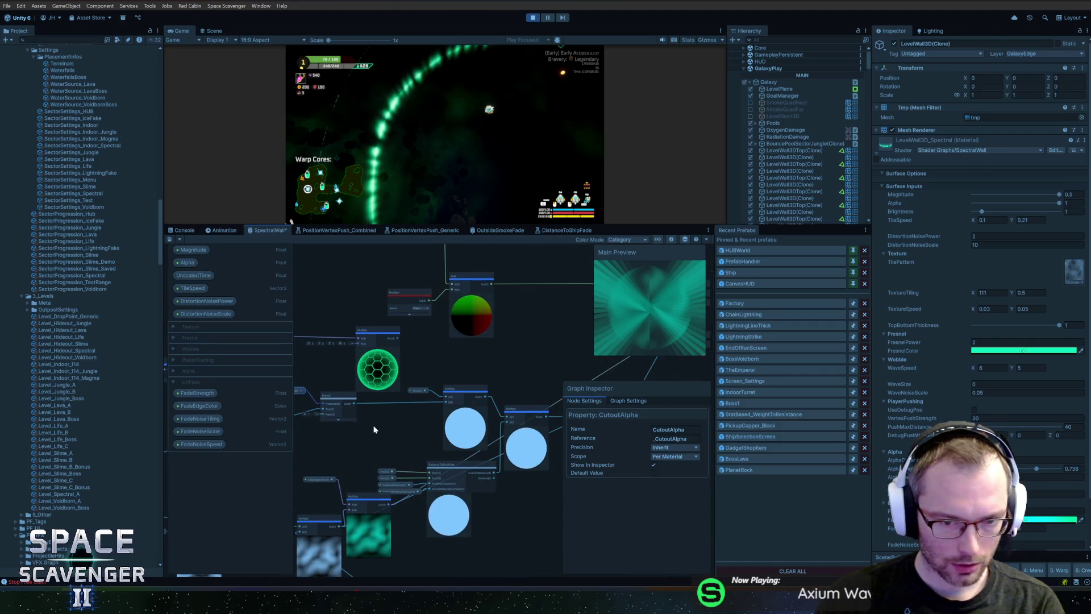
pyautogui.moveTo(398, 425); pyautogui.dragTo(470, 431)
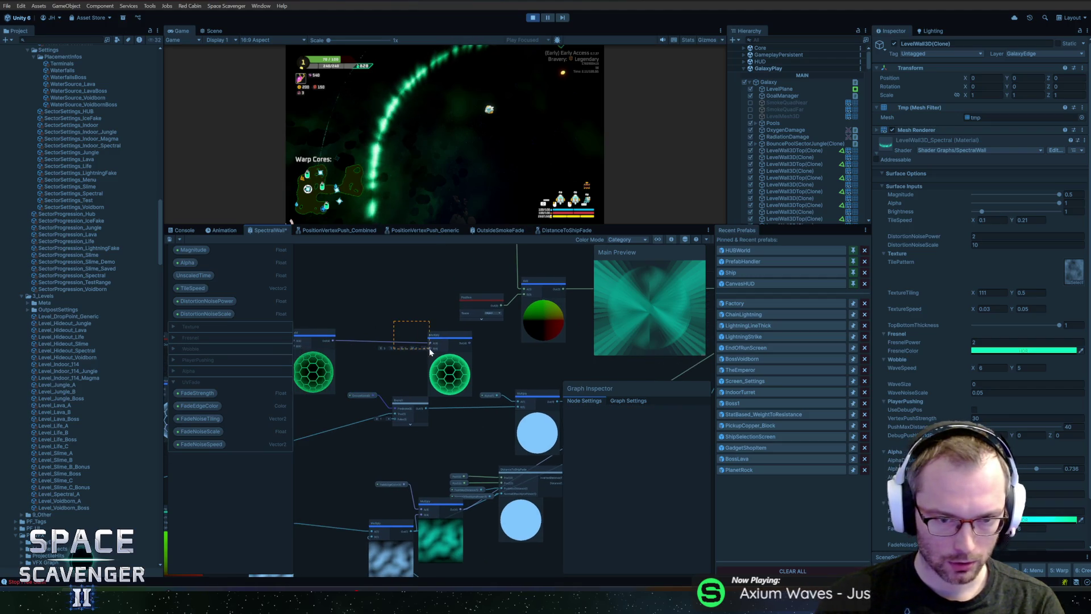
pyautogui.moveTo(429, 349); pyautogui.dragTo(435, 348)
pyautogui.press('Delete')
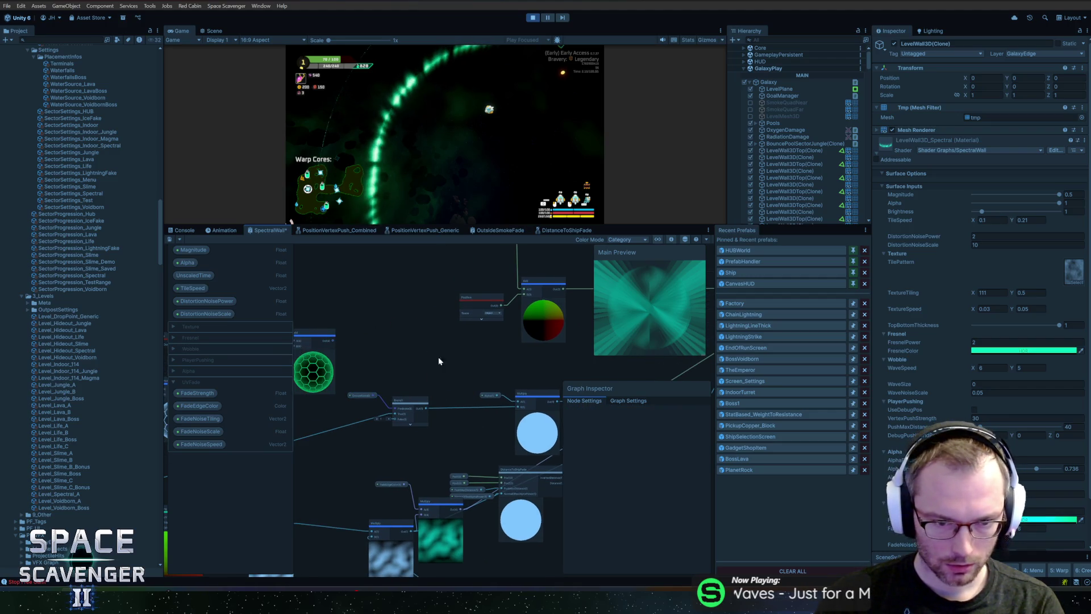
pyautogui.hotkey('ctrl', 'z')
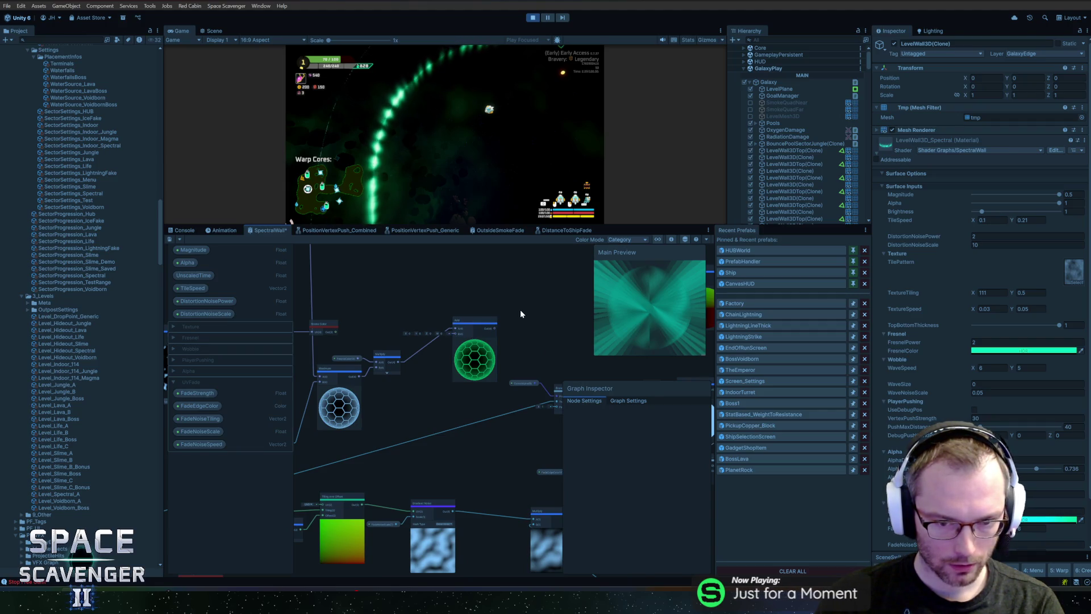
pyautogui.click(488, 330)
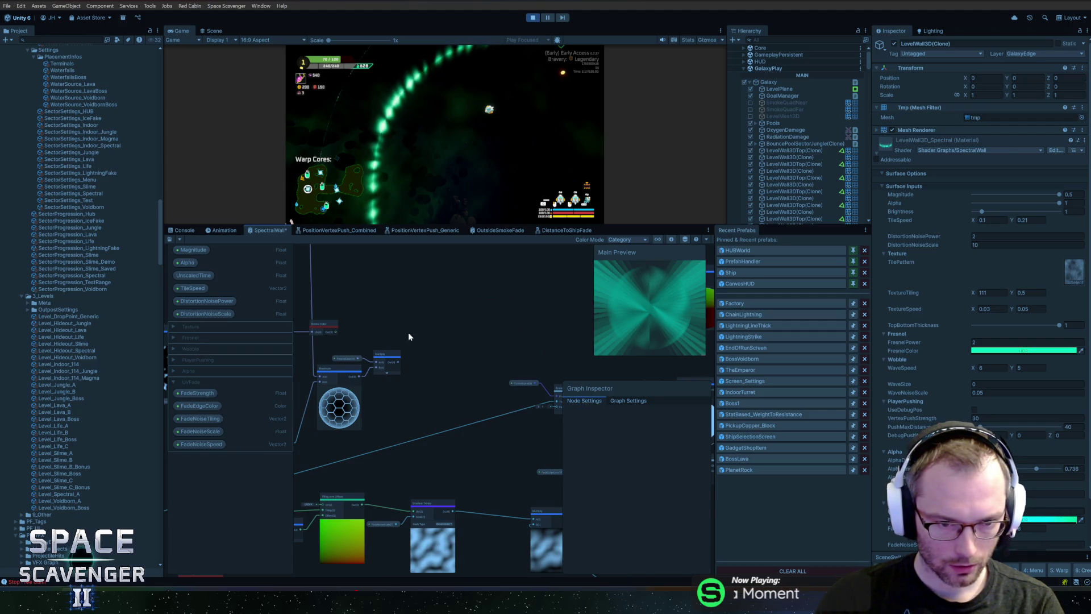
pyautogui.scroll(5, 398, 358)
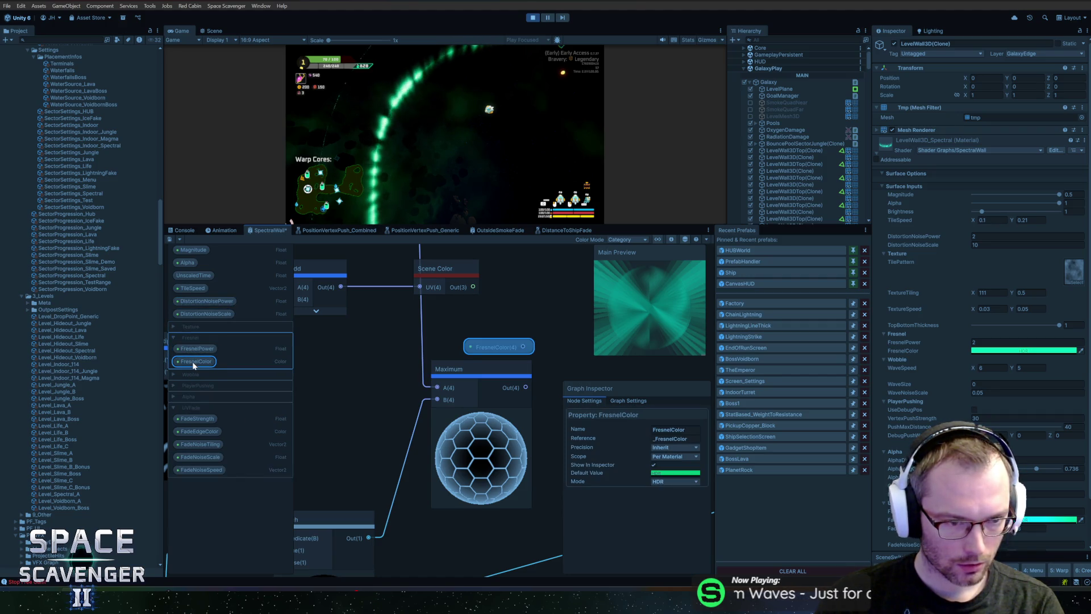
# Inline FresnelColor, delete the Screen Position node, and save the SpectralWall graph.
pyautogui.press('Delete')
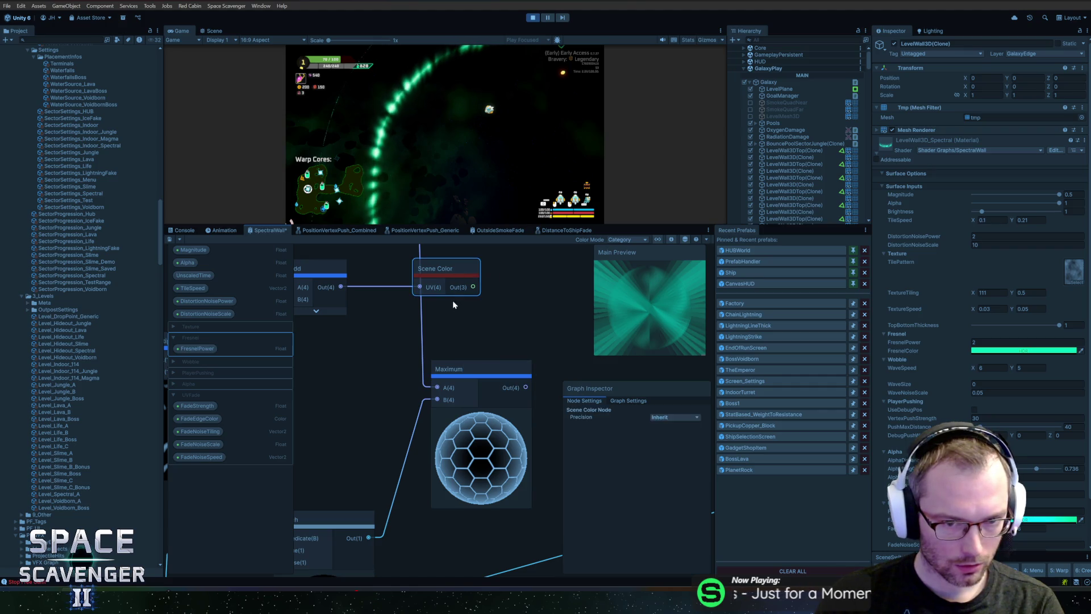
pyautogui.scroll(-3, 453, 304)
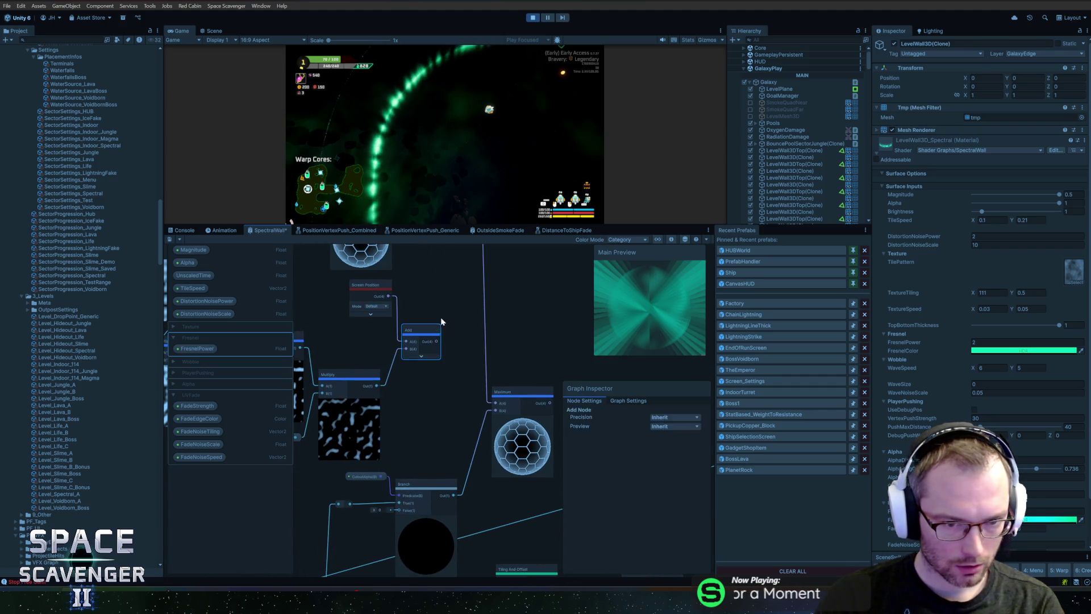
pyautogui.press('Delete')
pyautogui.moveTo(408, 323)
pyautogui.mouseDown()
pyautogui.moveTo(449, 395)
pyautogui.moveTo(364, 307)
pyautogui.mouseUp()
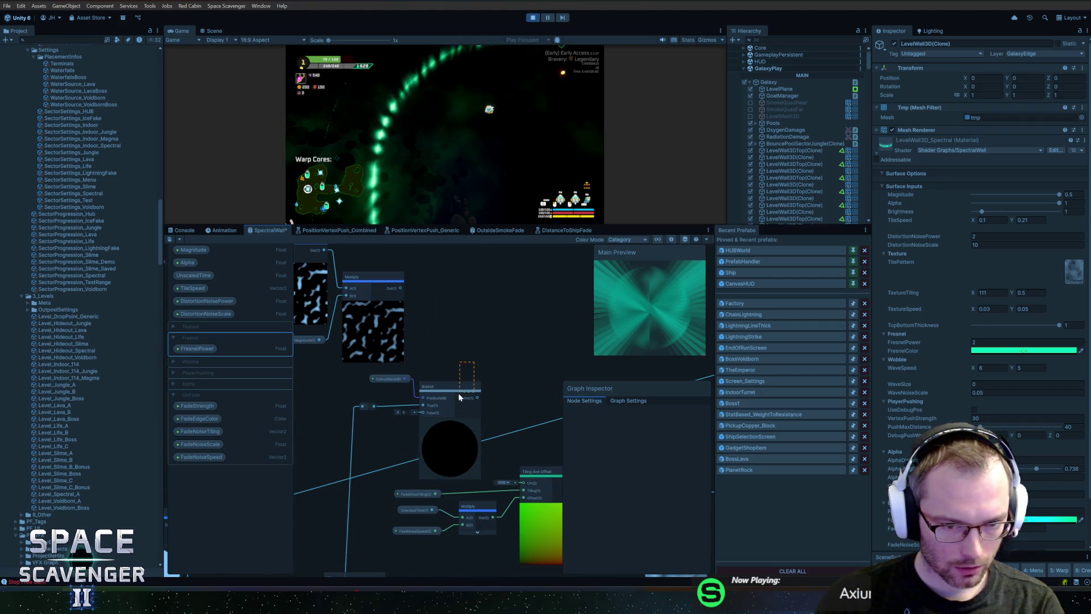
pyautogui.scroll(3, 402, 396)
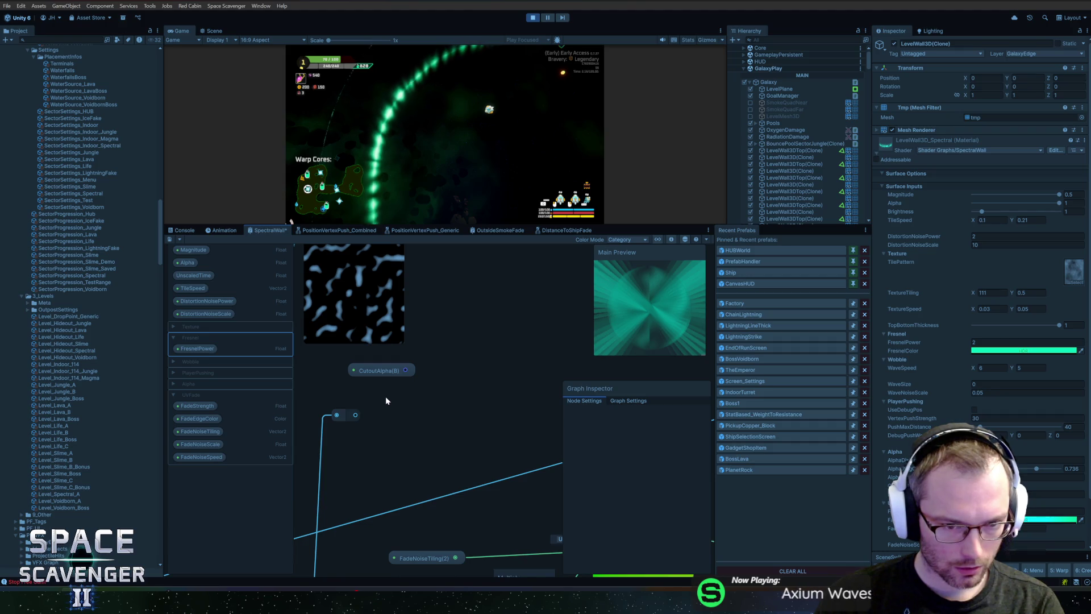
pyautogui.scroll(-3, 385, 397)
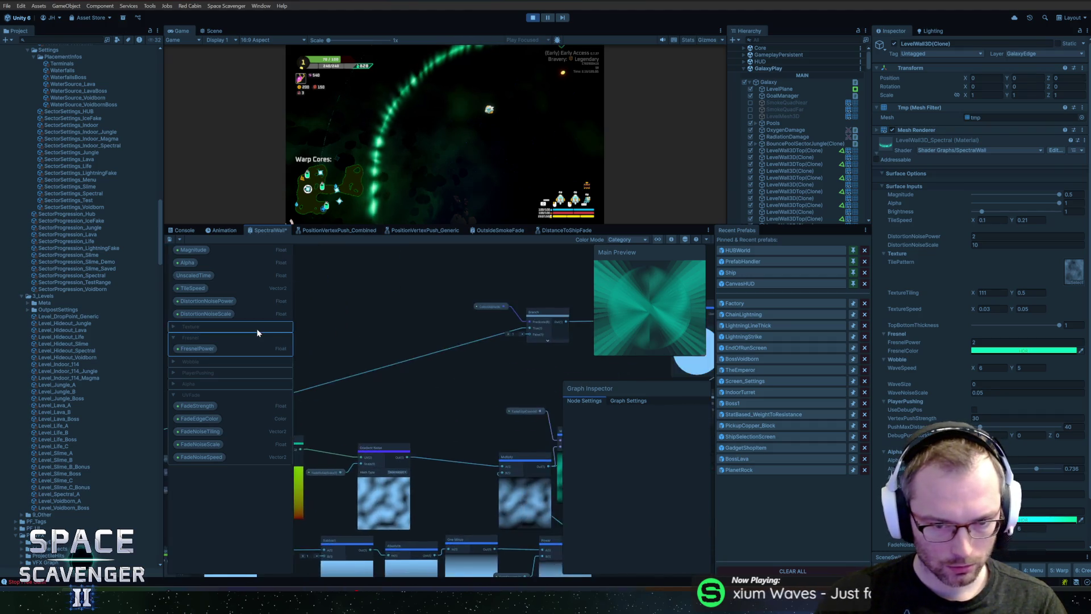
pyautogui.moveTo(270, 334); pyautogui.dragTo(241, 315)
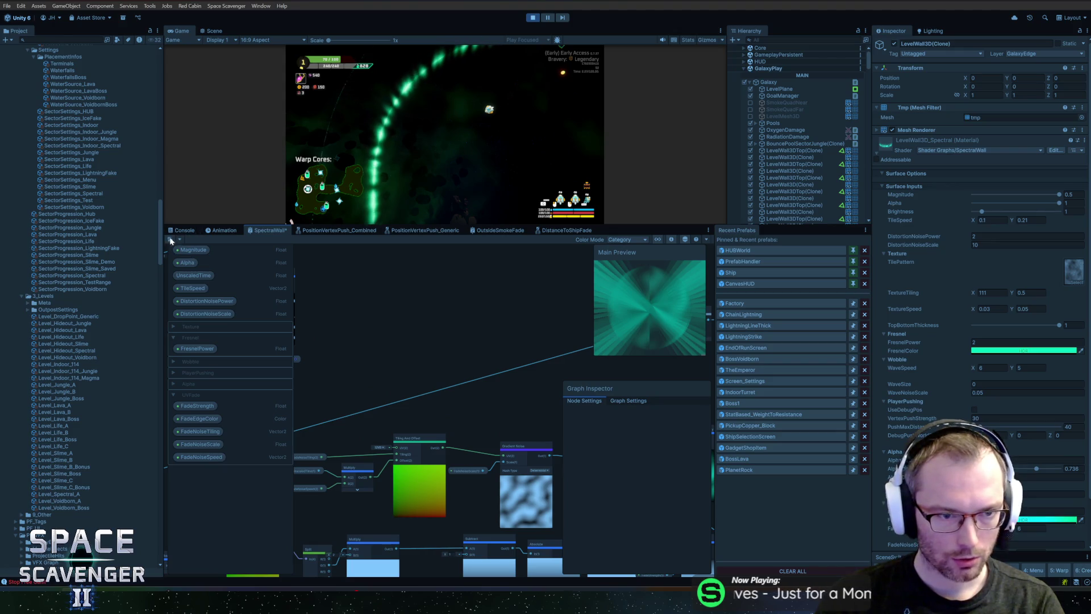
pyautogui.click(167, 239)
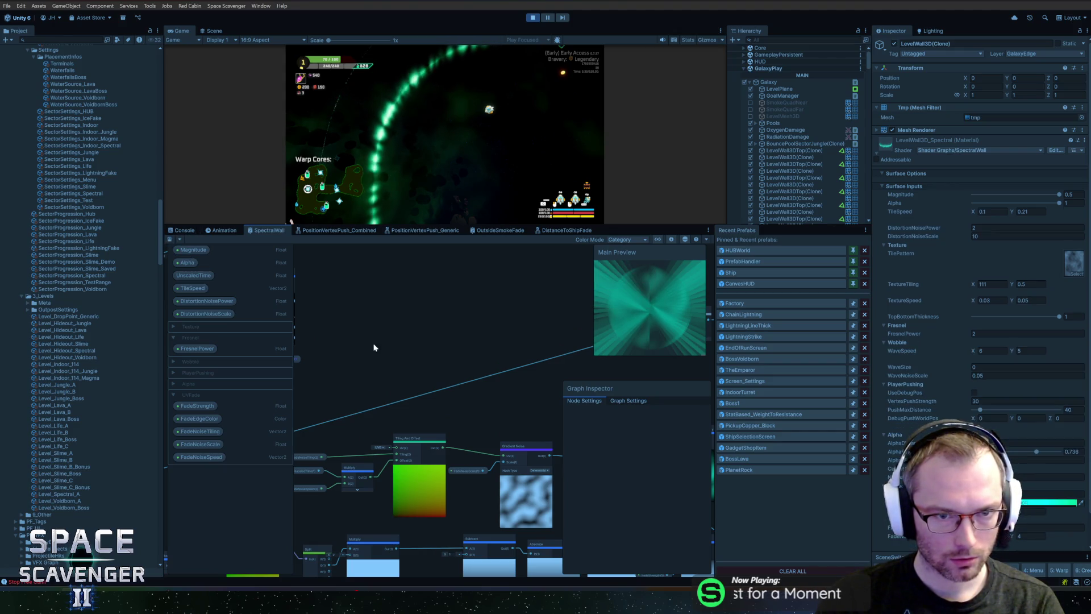
# Delete the redirect node above the UV node and move the UV node up and right.
pyautogui.moveTo(375, 346); pyautogui.dragTo(549, 320)
pyautogui.press('Delete')
pyautogui.moveTo(406, 503)
pyautogui.mouseDown()
pyautogui.moveTo(437, 476)
pyautogui.moveTo(448, 432)
pyautogui.mouseUp()
pyautogui.click(383, 448)
pyautogui.moveTo(357, 498)
pyautogui.mouseDown()
pyautogui.moveTo(478, 472)
pyautogui.moveTo(517, 421)
pyautogui.mouseUp()
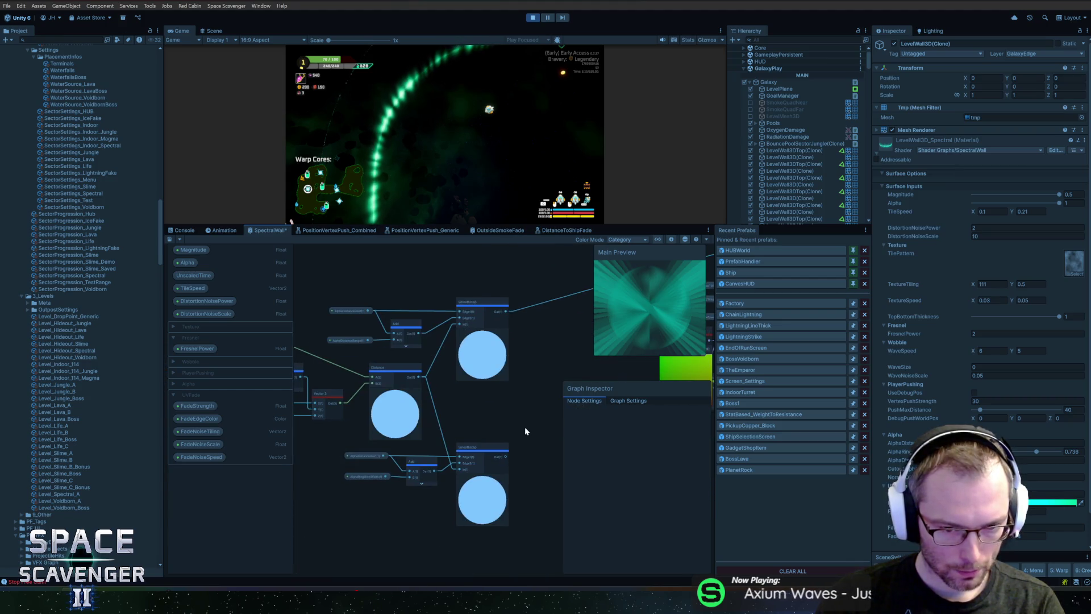
# Delete the lower Smoothstep node, save the graph, then undo to restore a removed node and wire.
pyautogui.click(503, 473)
pyautogui.press('Delete')
pyautogui.scroll(3, 376, 475)
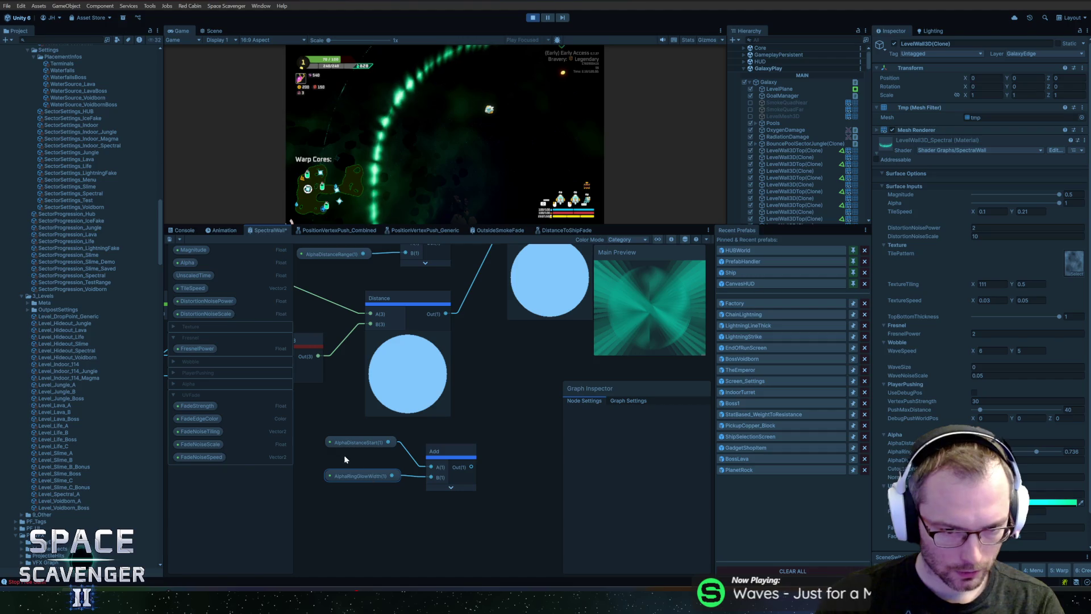
pyautogui.click(364, 441)
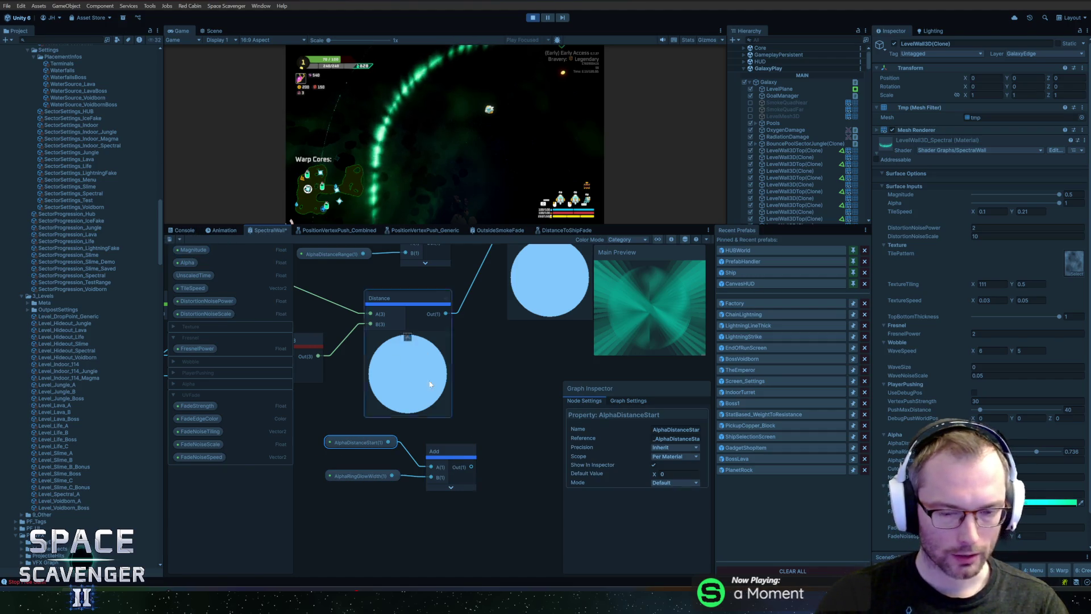
pyautogui.scroll(-6, 410, 386)
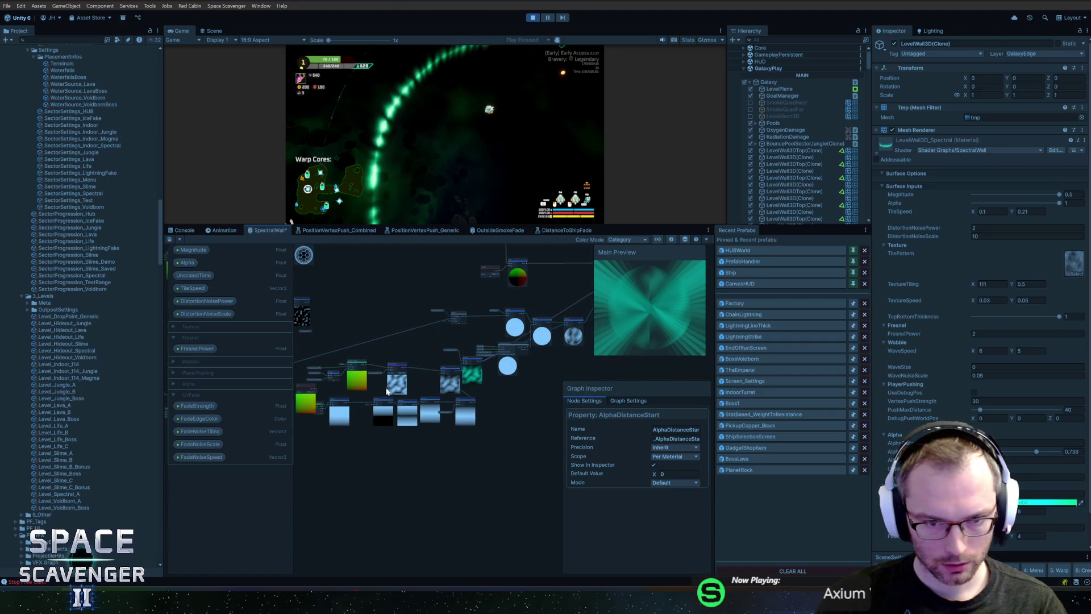
pyautogui.click(428, 380)
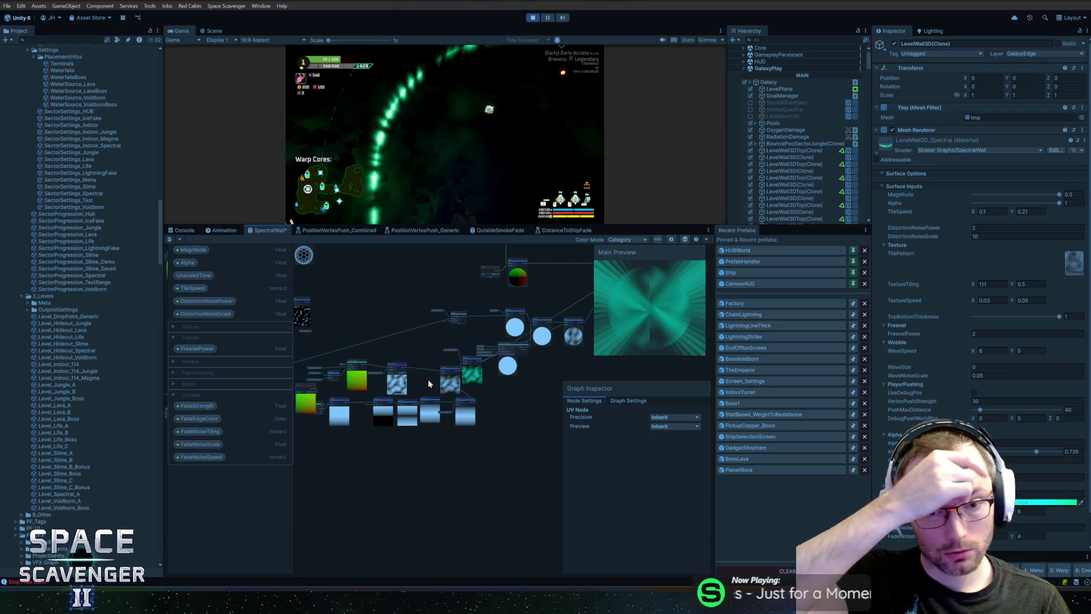
pyautogui.hotkey('ctrl', 's')
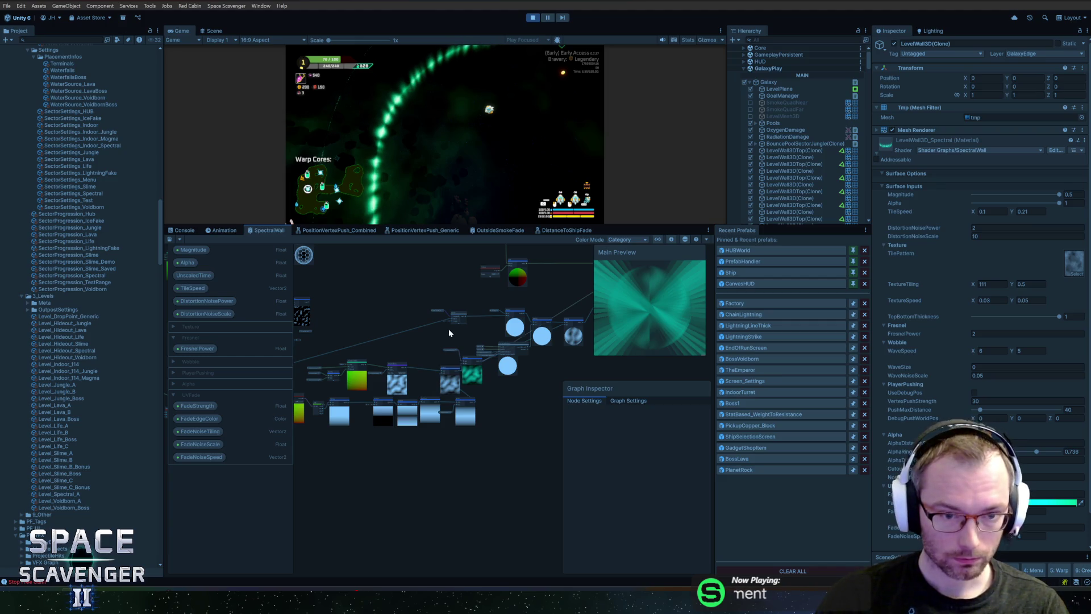
pyautogui.hotkey('ctrl', 'z')
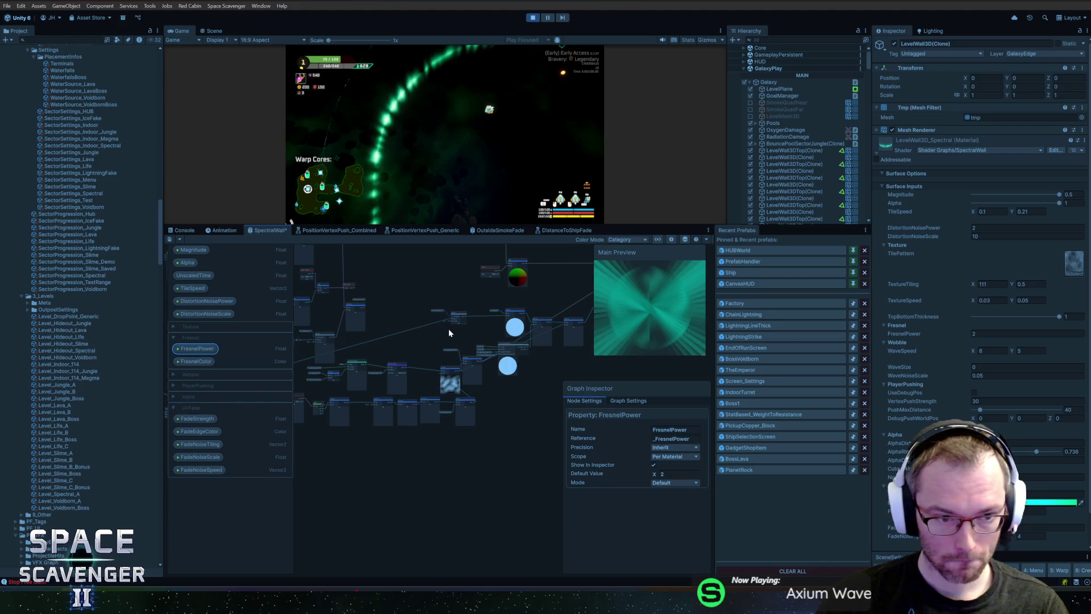
# Drag the inline Brightness node back into the blackboard as a property.
pyautogui.click(449, 330)
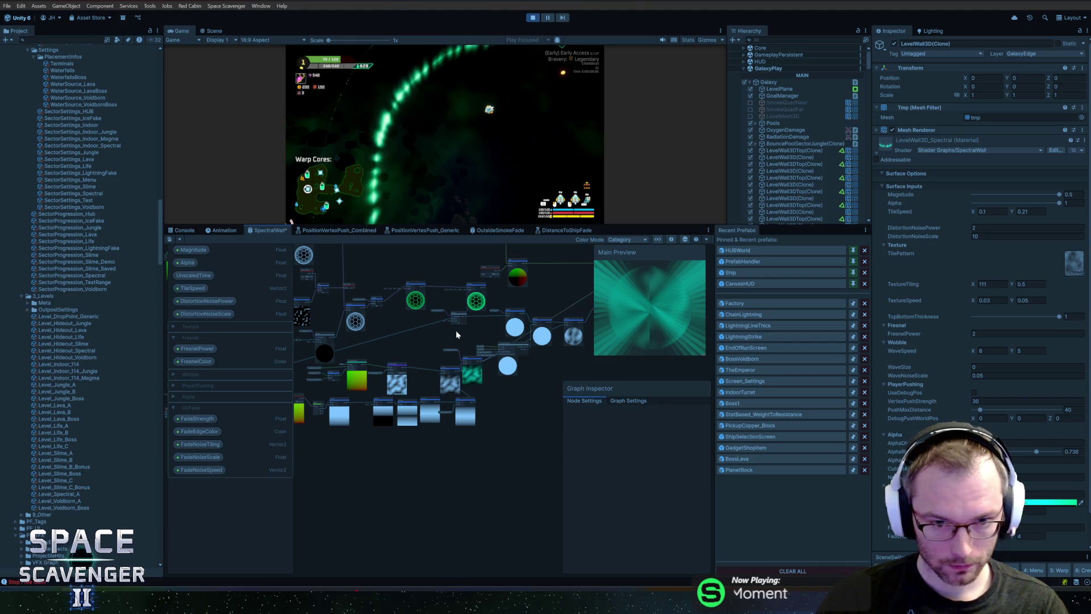
pyautogui.moveTo(485, 336); pyautogui.dragTo(473, 360)
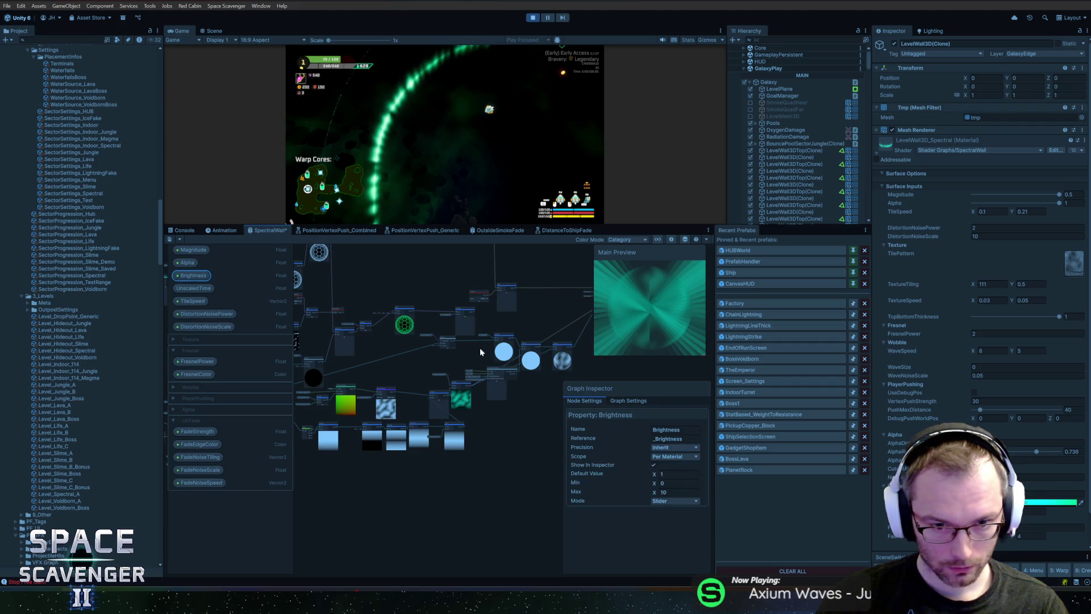
pyautogui.moveTo(479, 348); pyautogui.dragTo(408, 356)
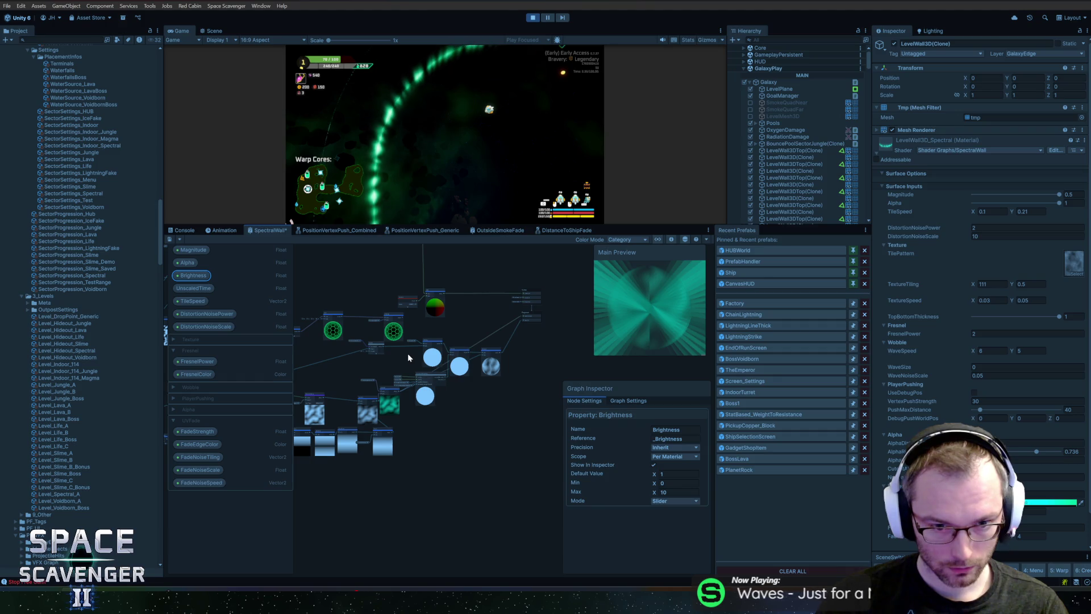
pyautogui.click(407, 358)
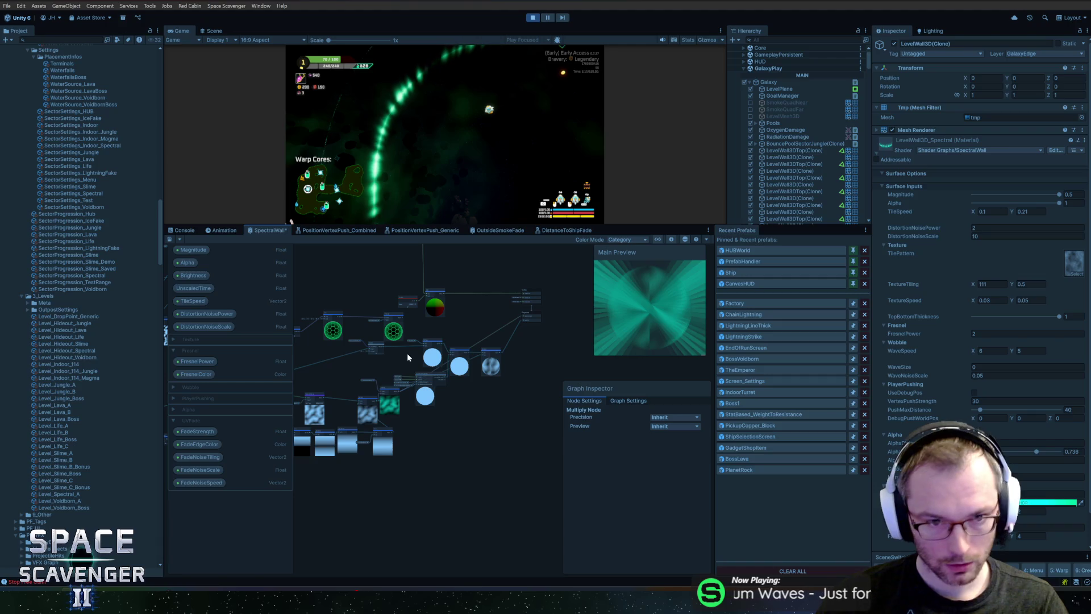
# Rearrange the noise and solid-circle Multiply nodes and place the Alpha node beside Multiply.
pyautogui.scroll(6, 402, 363)
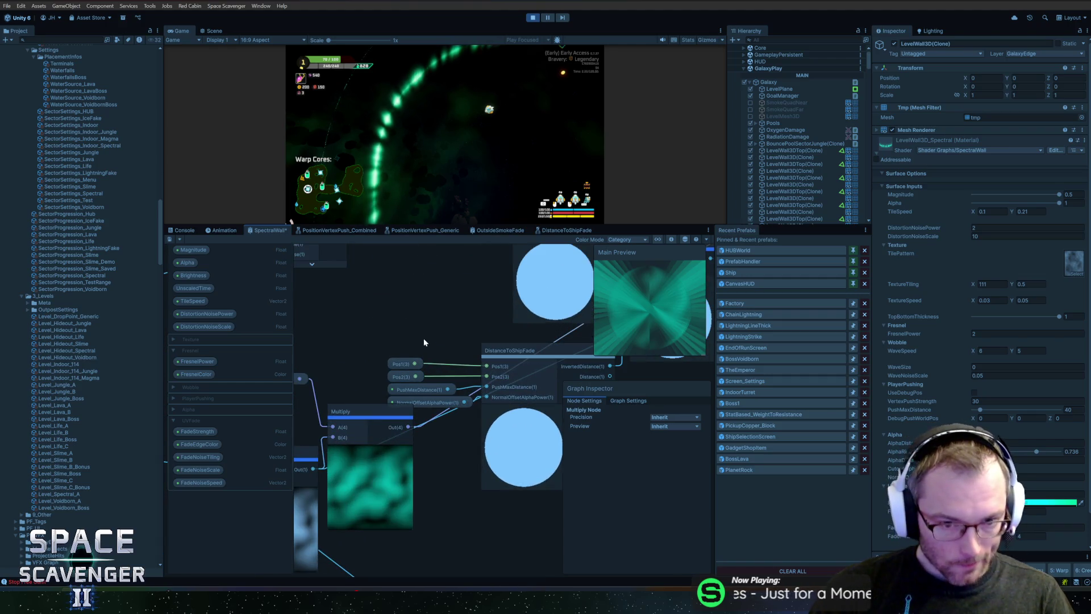
pyautogui.scroll(-2, 424, 336)
pyautogui.click(489, 437)
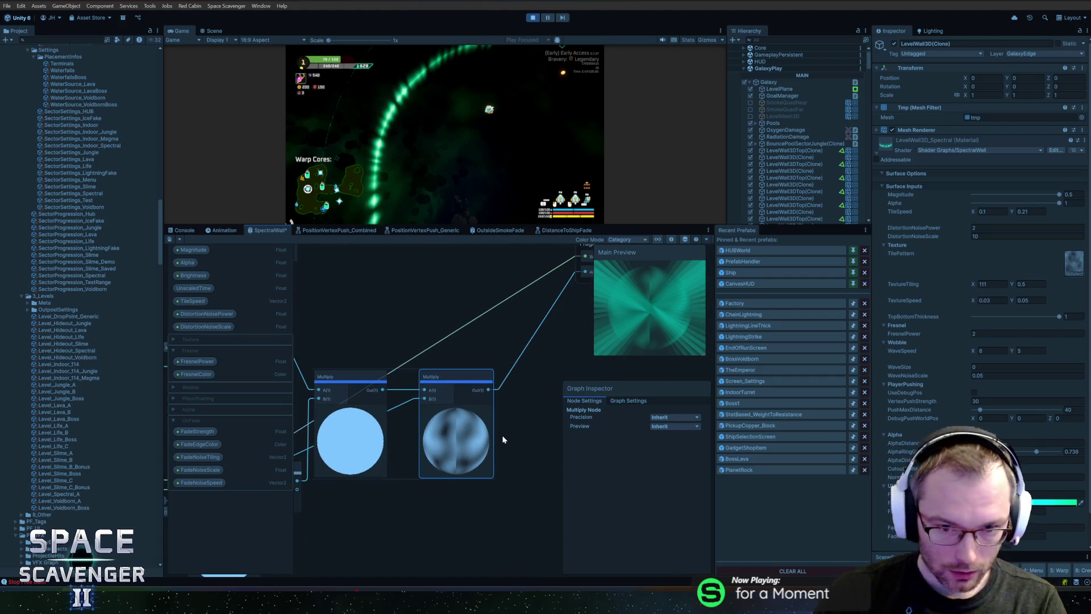
pyautogui.scroll(-1, 502, 439)
pyautogui.moveTo(449, 449); pyautogui.dragTo(523, 500)
pyautogui.moveTo(345, 441); pyautogui.dragTo(442, 443)
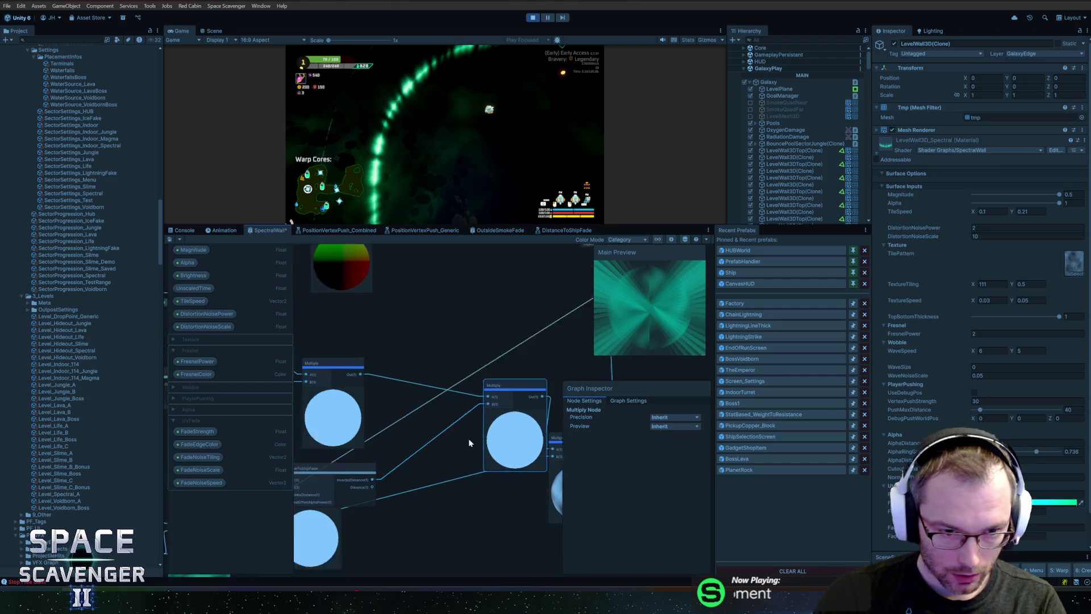
pyautogui.click(419, 358)
pyautogui.moveTo(389, 369); pyautogui.dragTo(485, 368)
pyautogui.click(485, 368)
# Pan across the graph to inspect the Branch, Add, Brightness and Multiply nodes.
pyautogui.moveTo(397, 390); pyautogui.dragTo(445, 380)
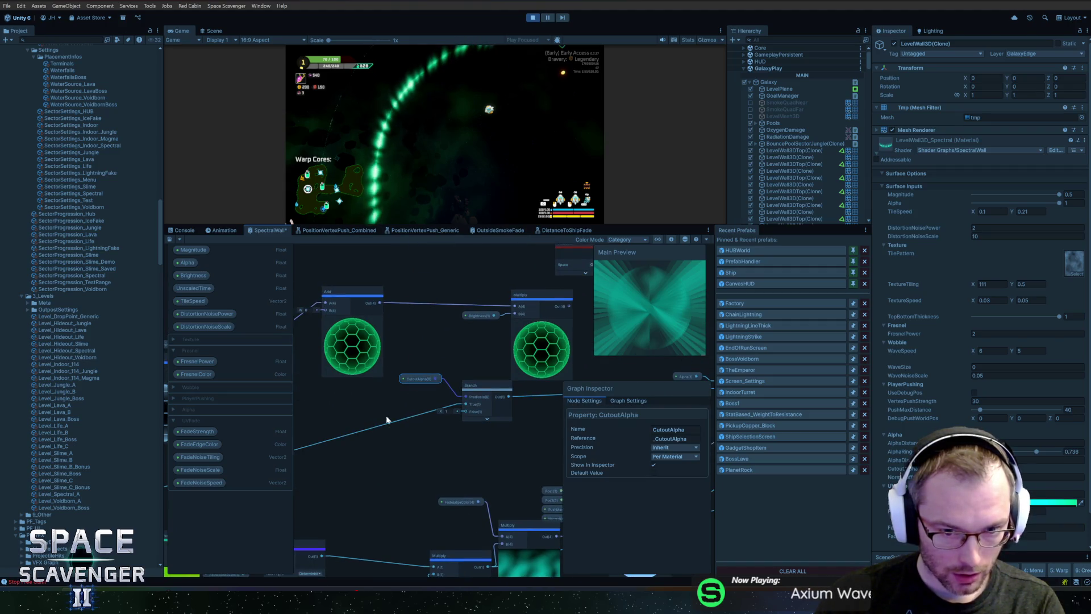
pyautogui.scroll(-3, 390, 445)
pyautogui.scroll(2, 444, 377)
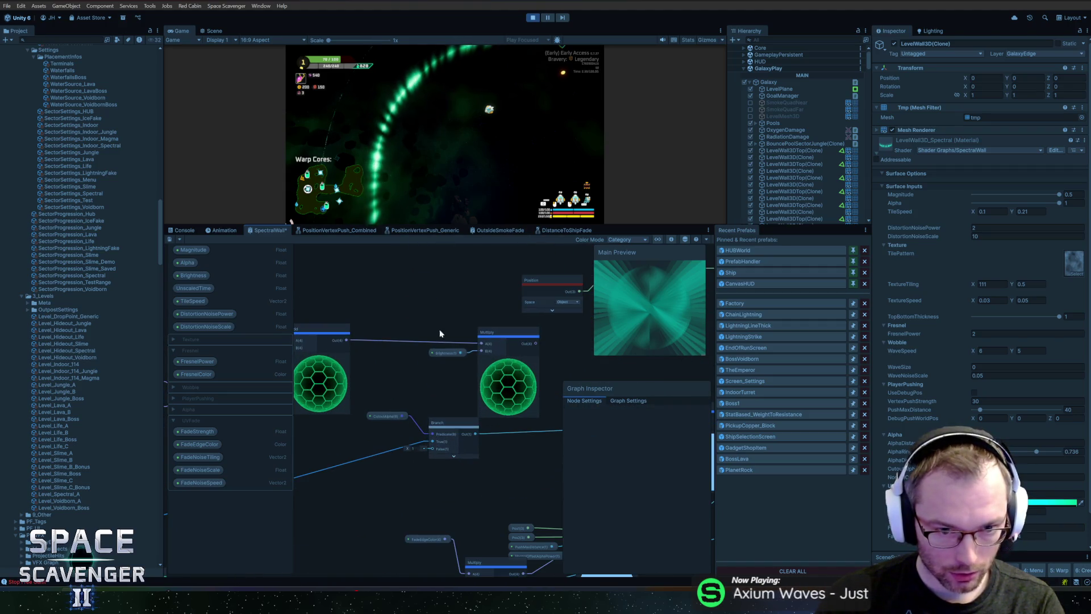
pyautogui.click(436, 352)
pyautogui.click(348, 450)
pyautogui.scroll(-3, 479, 436)
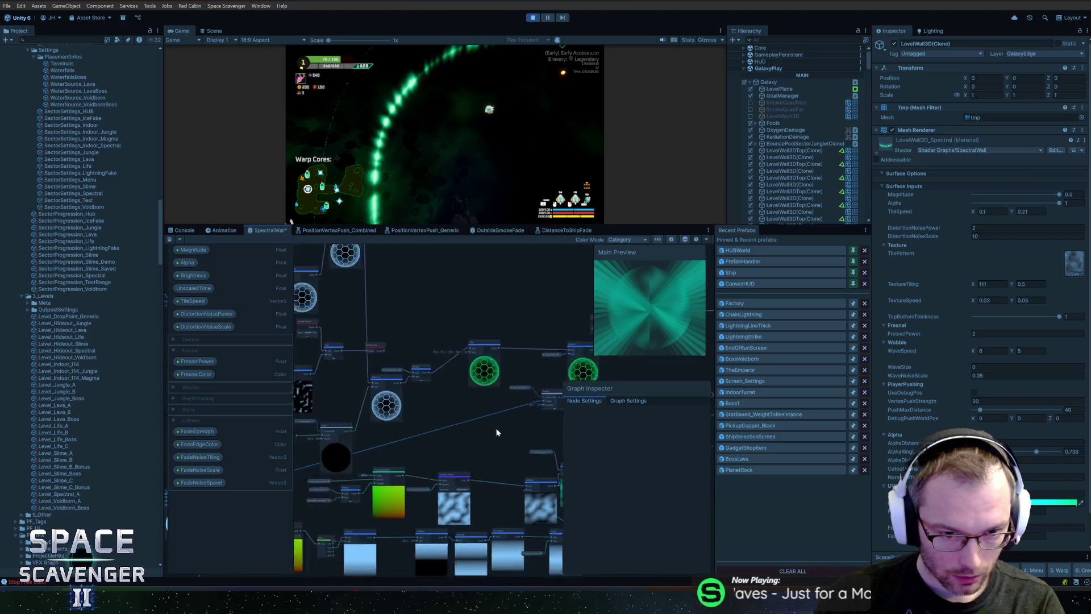
pyautogui.scroll(3, 442, 431)
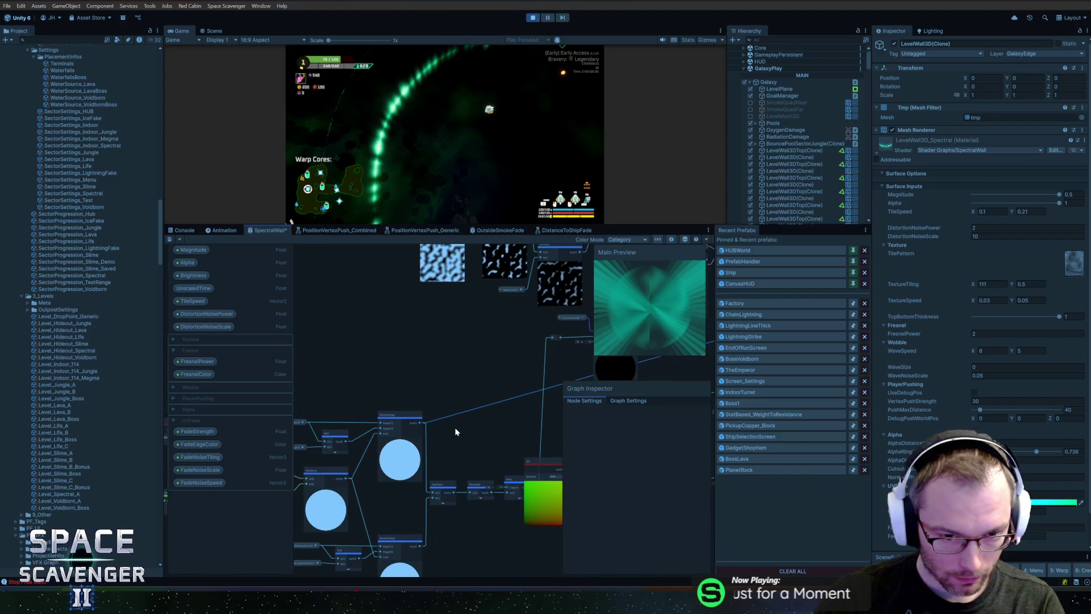
pyautogui.scroll(-5, 449, 426)
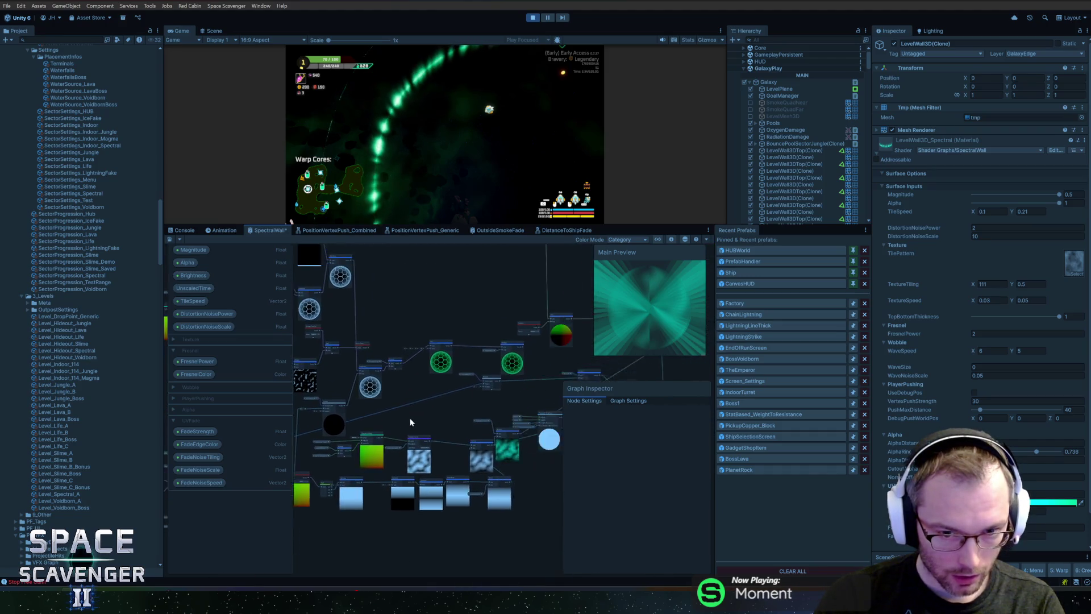
pyautogui.moveTo(534, 397)
pyautogui.mouseDown()
pyautogui.moveTo(578, 353)
pyautogui.moveTo(640, 336)
pyautogui.mouseUp()
pyautogui.scroll(4, 455, 401)
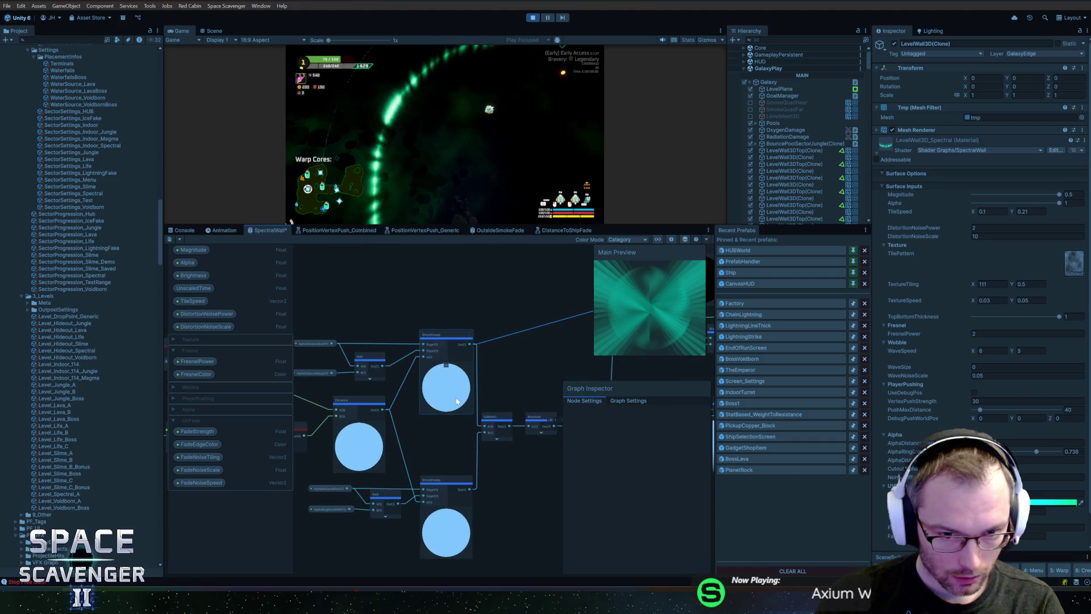
pyautogui.scroll(-4, 430, 403)
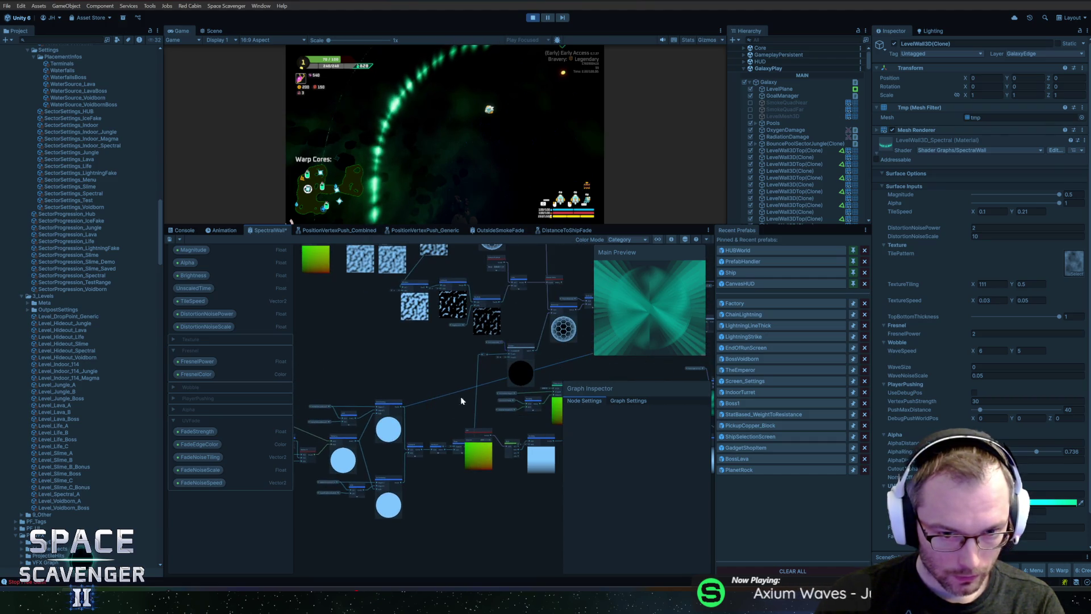
pyautogui.moveTo(455, 404); pyautogui.dragTo(309, 423)
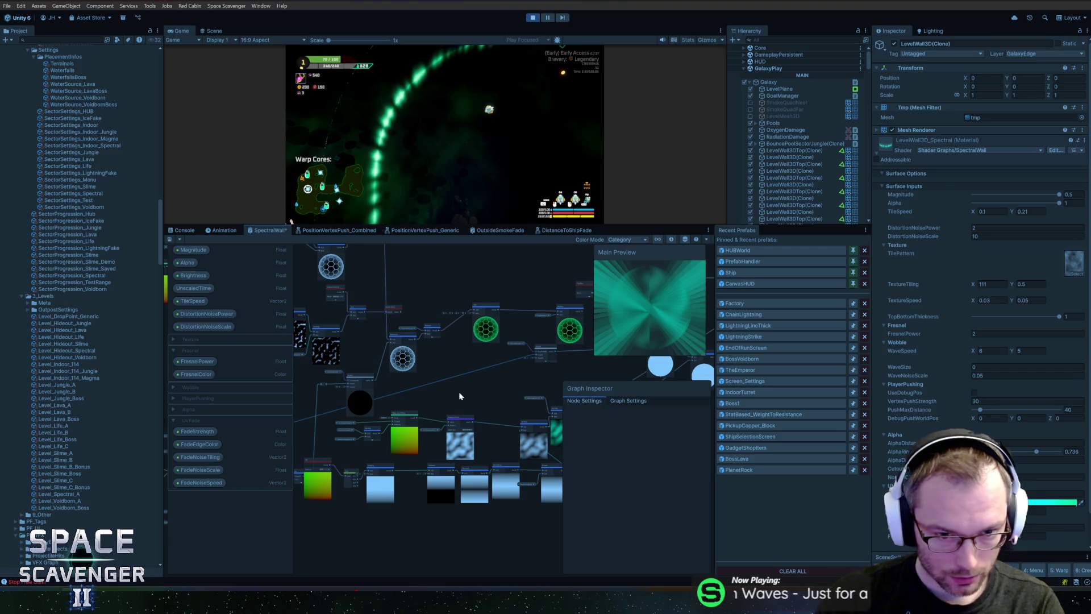
pyautogui.scroll(2, 430, 398)
# Delete the right green-sphere Multiply node.
pyautogui.moveTo(431, 398); pyautogui.dragTo(333, 426)
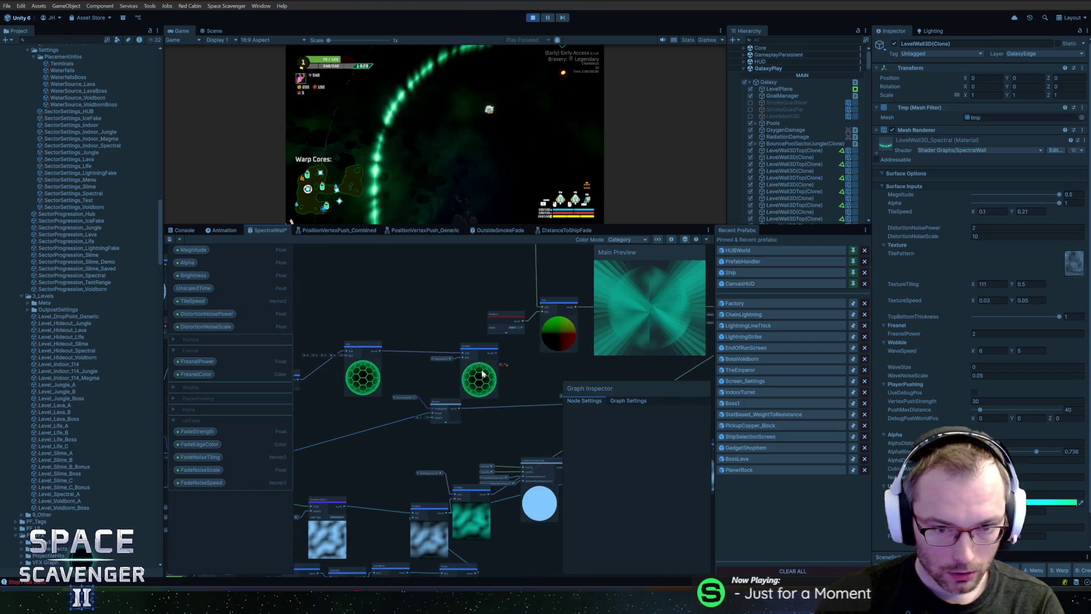
pyautogui.scroll(2, 443, 370)
pyautogui.click(513, 369)
pyautogui.press('Delete')
# Move Brightness beside Scene Color, then delete the Scene Color and Add nodes.
pyautogui.moveTo(396, 317); pyautogui.dragTo(472, 310)
pyautogui.scroll(-3, 424, 320)
pyautogui.moveTo(568, 339)
pyautogui.mouseDown()
pyautogui.moveTo(404, 330)
pyautogui.moveTo(347, 311)
pyautogui.moveTo(346, 341)
pyautogui.moveTo(336, 340)
pyautogui.mouseUp()
pyautogui.scroll(2, 477, 332)
pyautogui.click(463, 358)
pyautogui.keyDown('ctrl'); pyautogui.click(386, 348); pyautogui.keyUp('ctrl')
pyautogui.press('Delete')
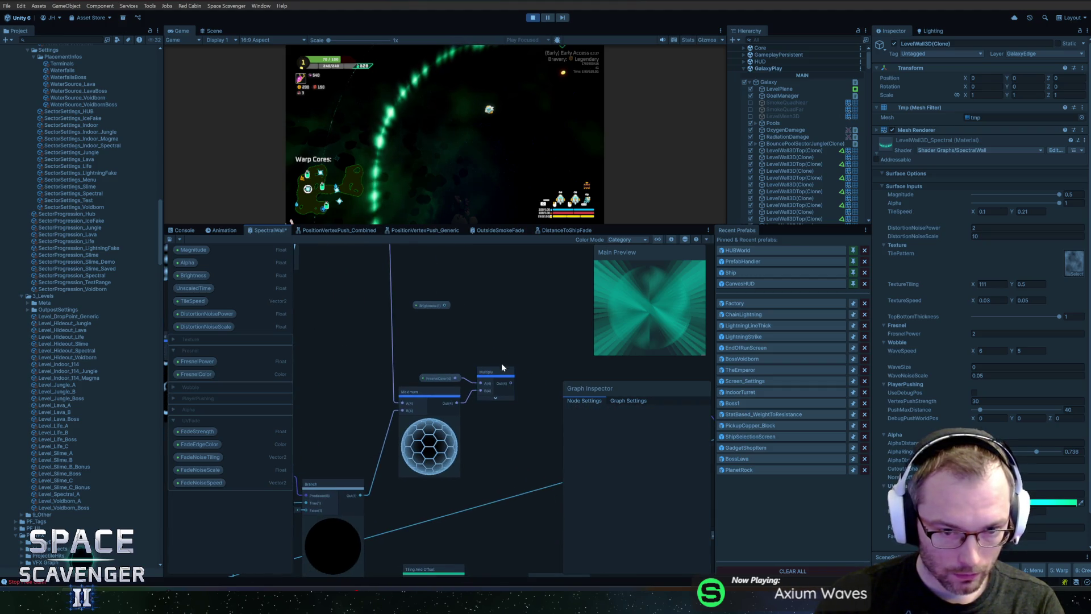
# Delete the leftover Multiply node and remove the FresnelColor property with its Color node.
pyautogui.click(502, 371)
pyautogui.press('Delete')
pyautogui.moveTo(425, 377); pyautogui.dragTo(421, 334)
pyautogui.click(194, 377)
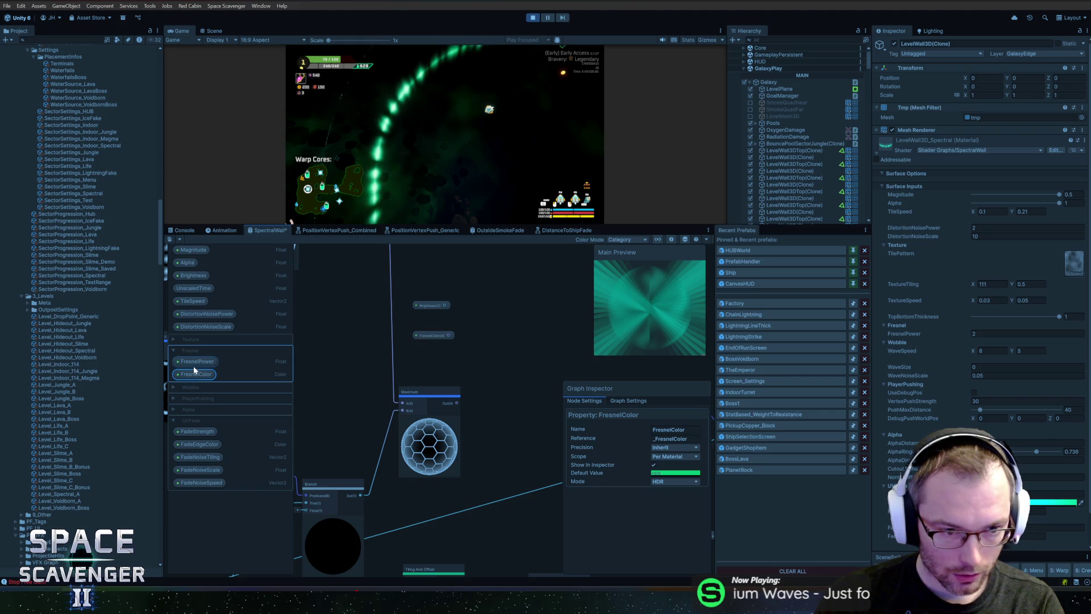
pyautogui.press('Delete')
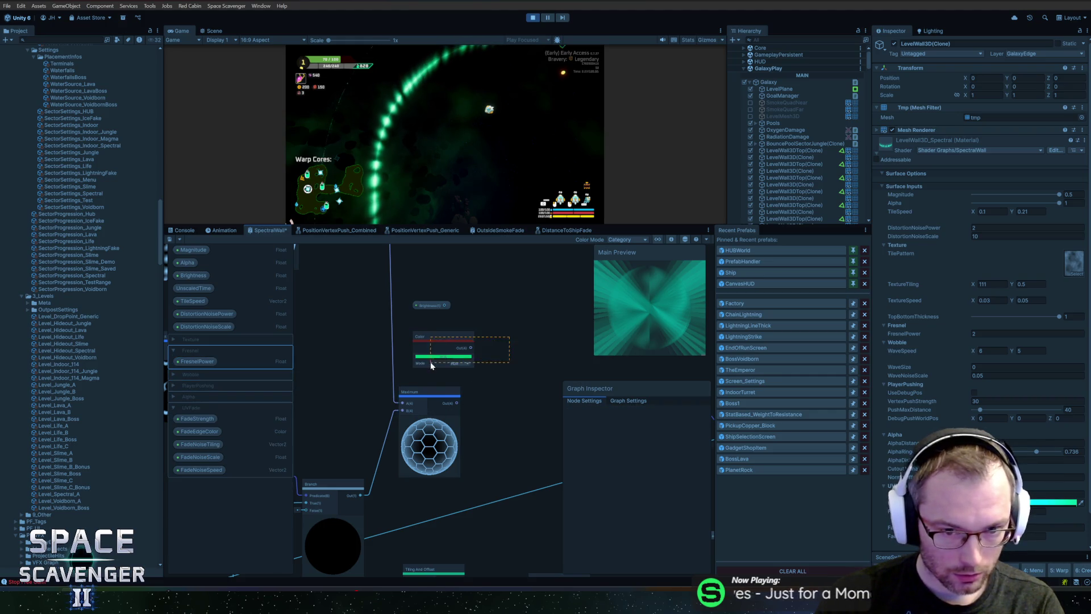
pyautogui.press('Delete')
# Remove the Brightness property and its leftover Slider node.
pyautogui.click(191, 276)
pyautogui.press('Delete')
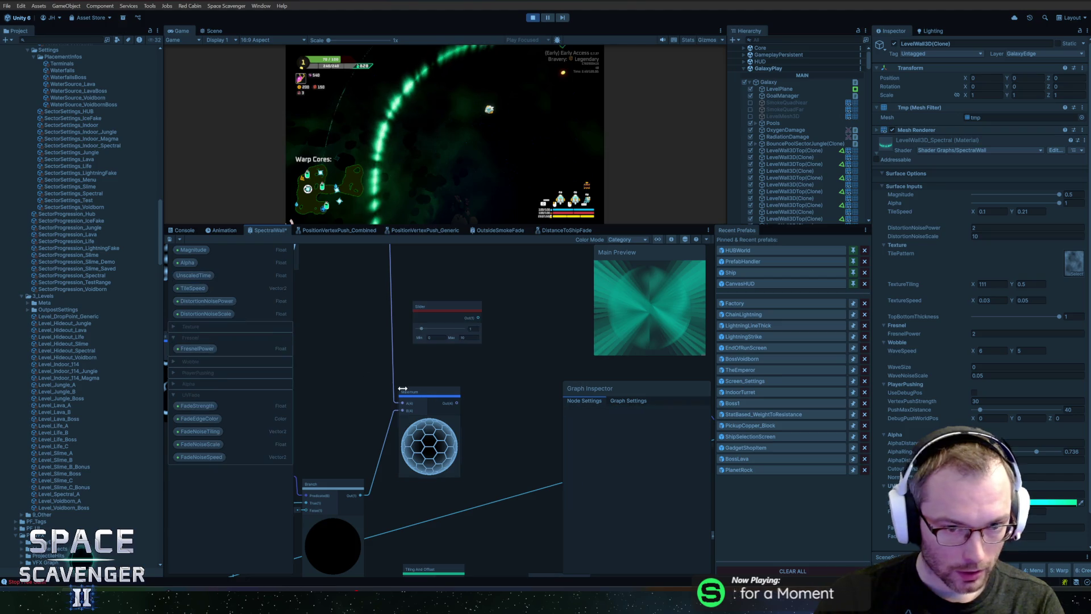
pyautogui.click(448, 305)
pyautogui.press('Delete')
# Delete the Step node and the TopBottomThickness node from the graph.
pyautogui.scroll(-3, 456, 352)
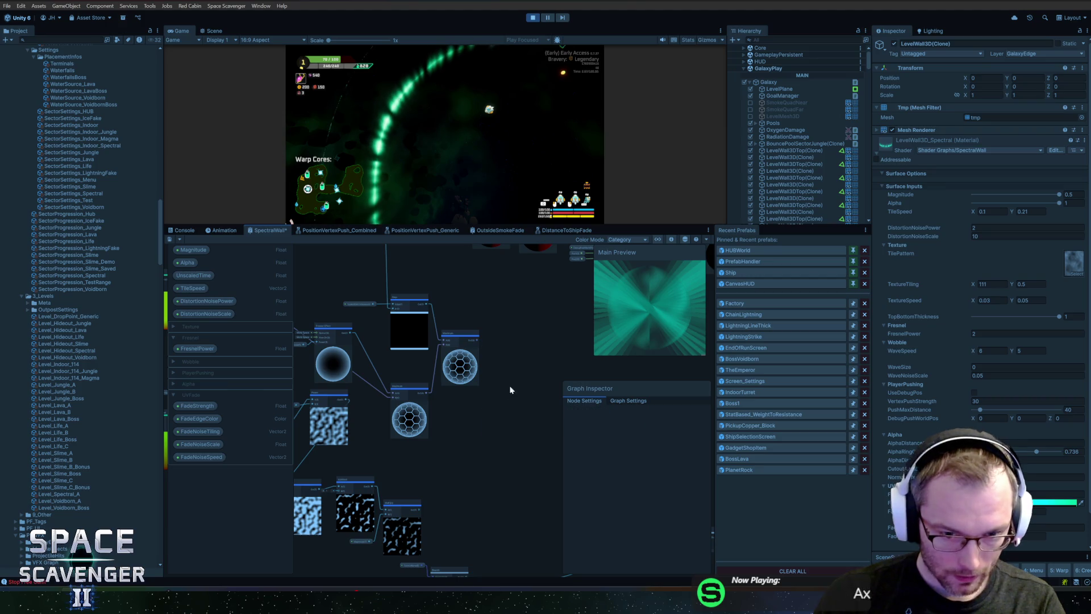
pyautogui.moveTo(514, 358); pyautogui.dragTo(468, 466)
pyautogui.scroll(-2, 465, 419)
pyautogui.moveTo(473, 404); pyautogui.dragTo(538, 401)
pyautogui.scroll(5, 499, 392)
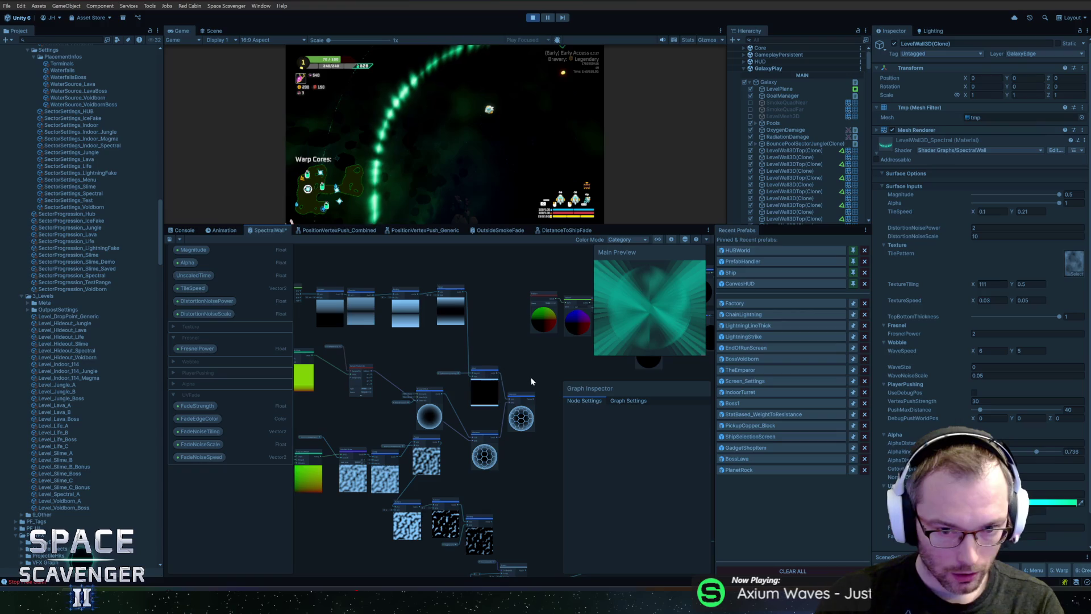
pyautogui.click(461, 341)
pyautogui.scroll(5, 377, 319)
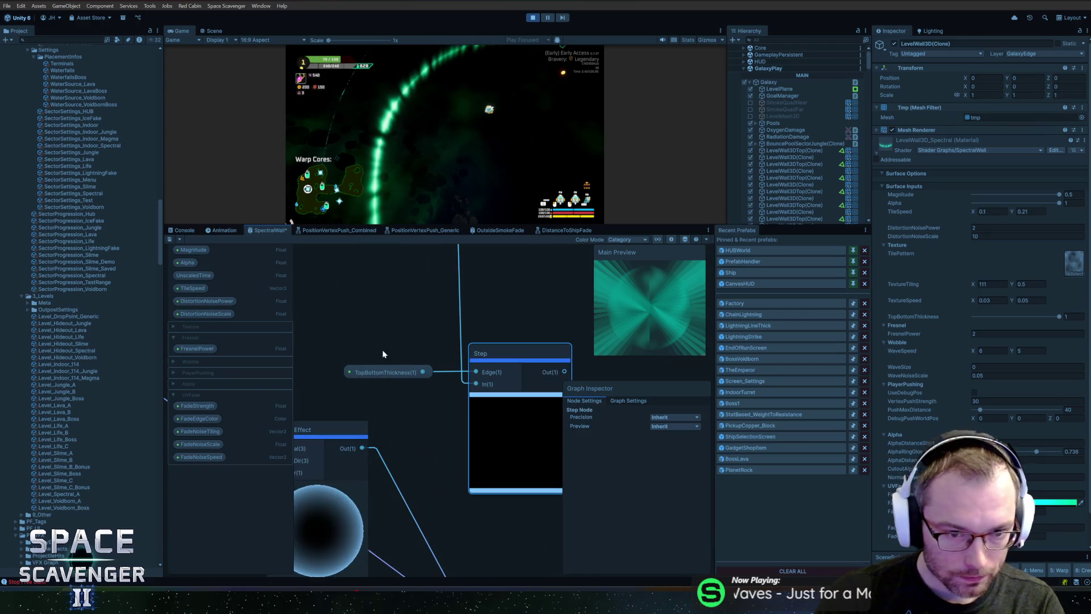
pyautogui.press('Delete')
pyautogui.moveTo(368, 333); pyautogui.dragTo(397, 372)
pyautogui.press('Delete')
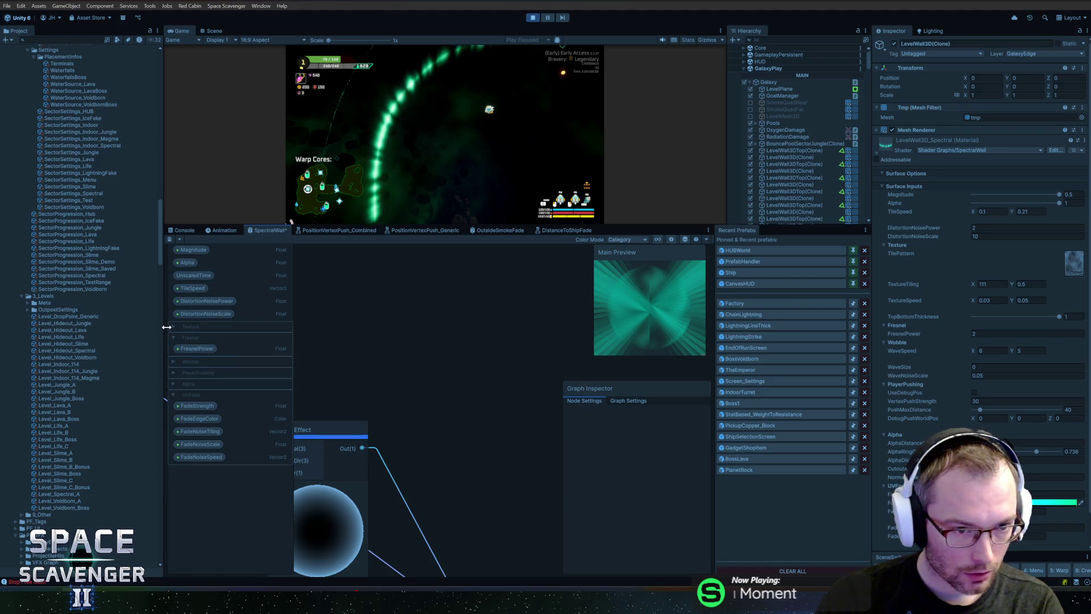
# Remove the TopBottomThickness property from the blackboard after expanding the Texture group.
pyautogui.click(172, 373)
pyautogui.click(172, 373)
pyautogui.click(174, 362)
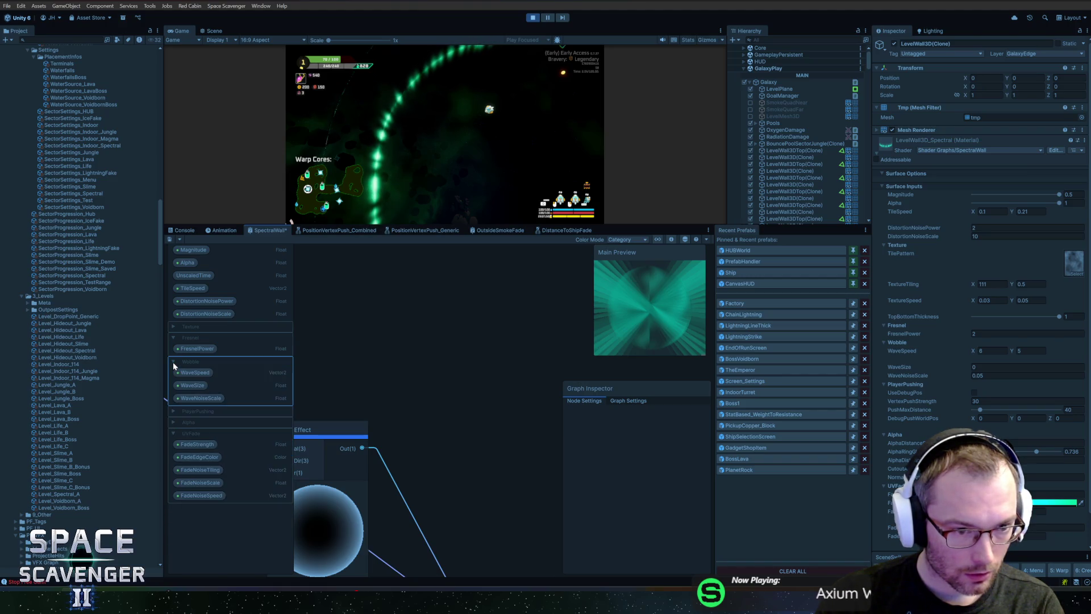
pyautogui.click(173, 362)
pyautogui.click(172, 327)
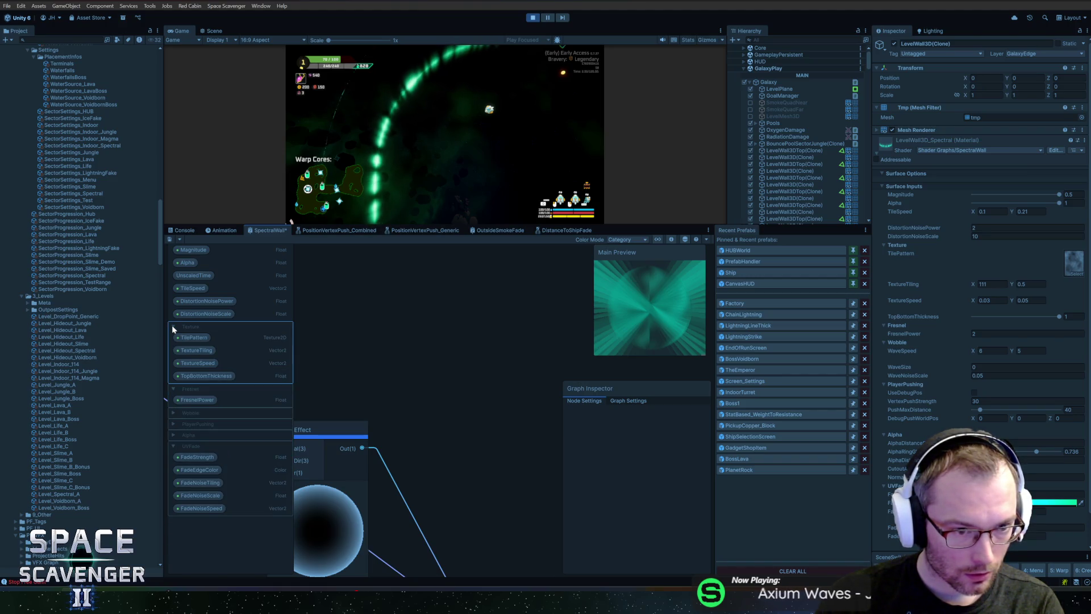
pyautogui.click(203, 376)
pyautogui.press('Delete')
pyautogui.click(212, 365)
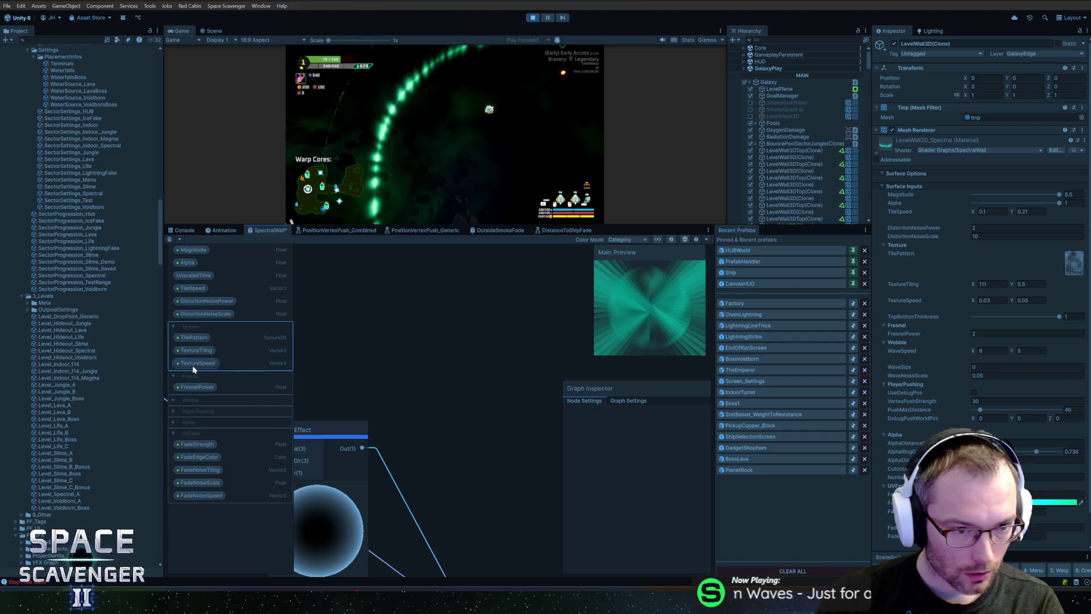
pyautogui.scroll(-5, 433, 369)
pyautogui.click(511, 313)
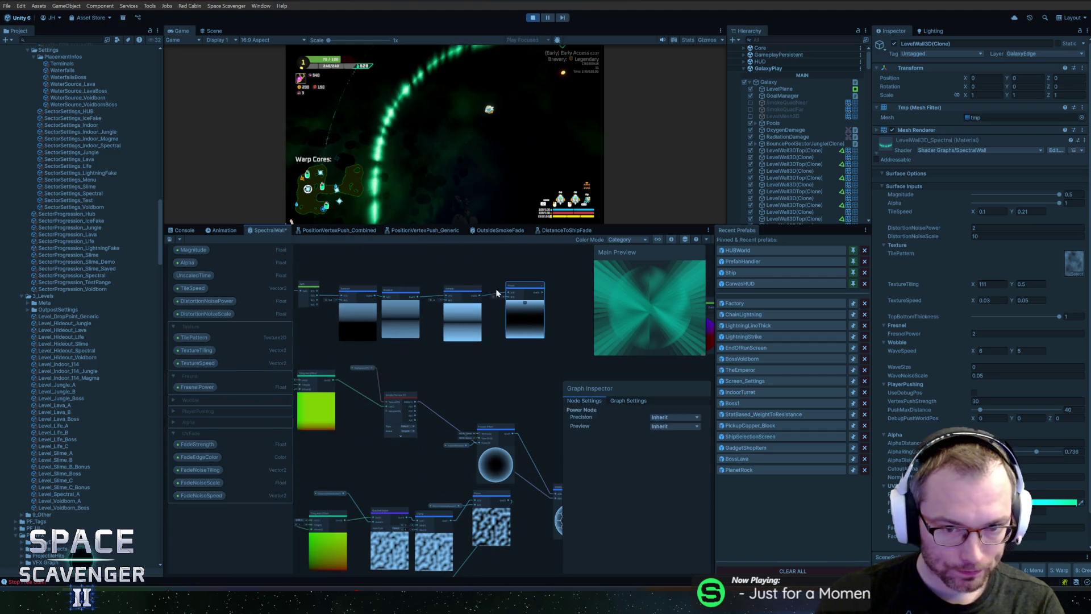
# Remove the FresnelPower property, the Sample Texture 2D node and the empty Fresnel category.
pyautogui.moveTo(437, 292)
pyautogui.mouseDown()
pyautogui.moveTo(509, 310)
pyautogui.moveTo(478, 377)
pyautogui.moveTo(512, 323)
pyautogui.mouseUp()
pyautogui.scroll(3, 478, 377)
pyautogui.moveTo(353, 322); pyautogui.dragTo(459, 339)
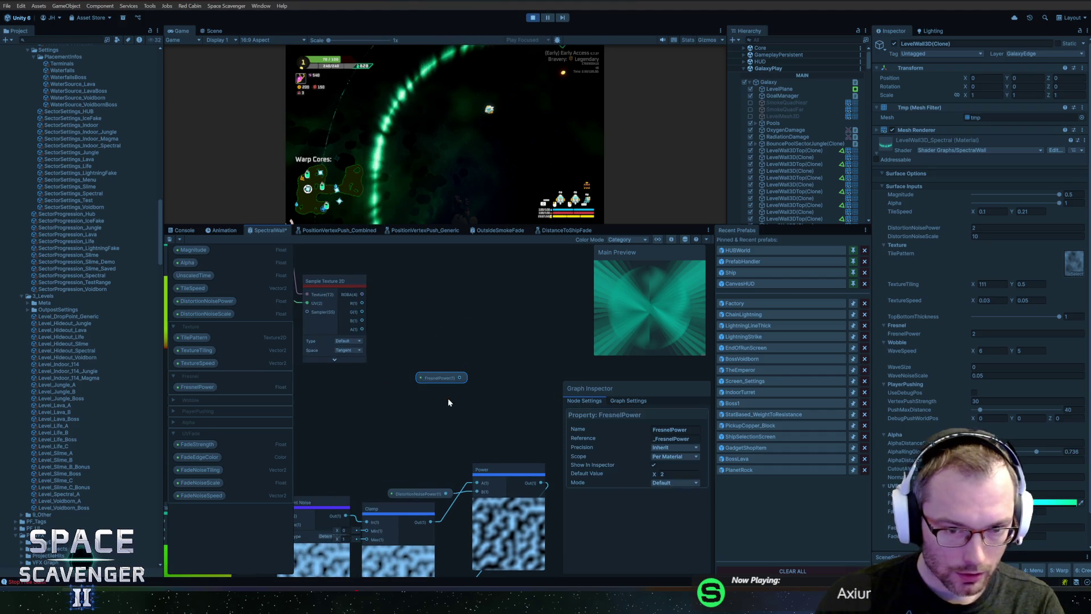
pyautogui.click(199, 386)
pyautogui.press('Delete')
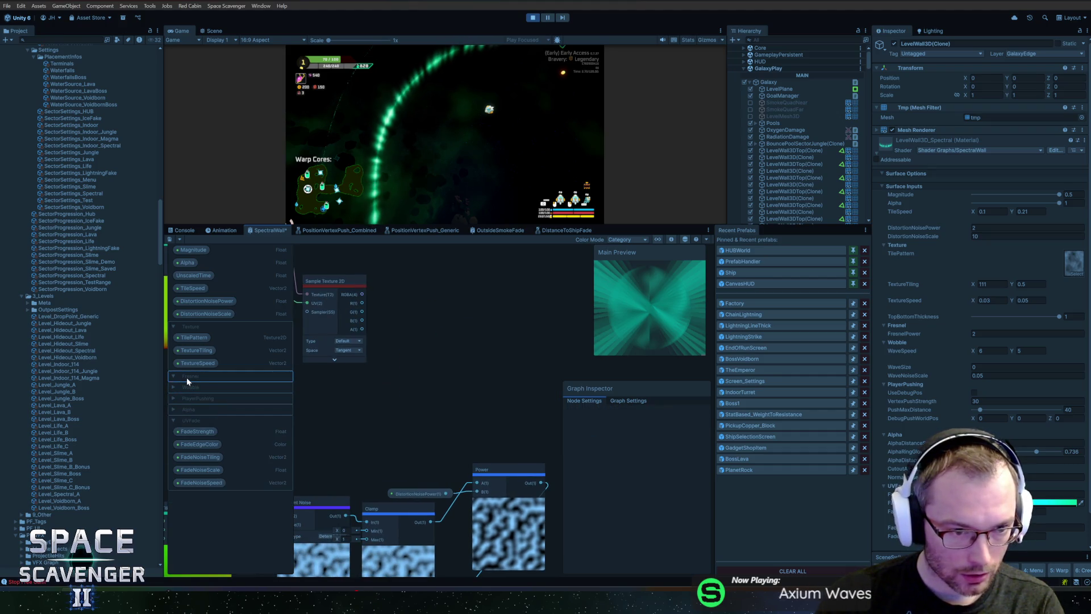
pyautogui.click(187, 377)
pyautogui.press('Delete')
pyautogui.moveTo(401, 342); pyautogui.dragTo(480, 373)
pyautogui.click(425, 322)
pyautogui.press('Delete')
# Remove the TilePattern, TextureTiling and TextureSpeed properties from the blackboard.
pyautogui.moveTo(426, 325); pyautogui.dragTo(528, 420)
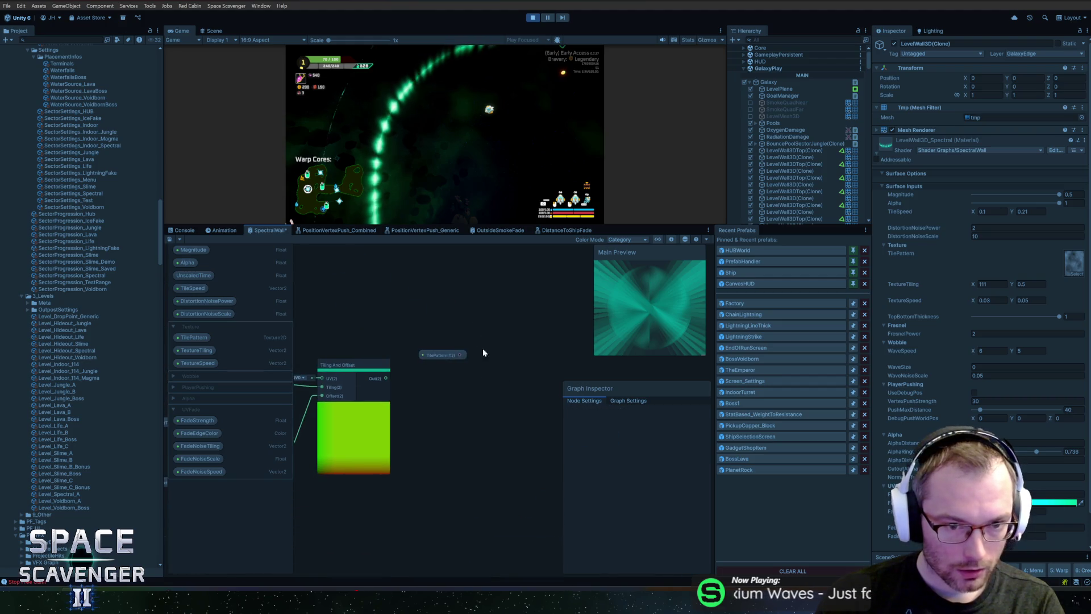
pyautogui.click(194, 337)
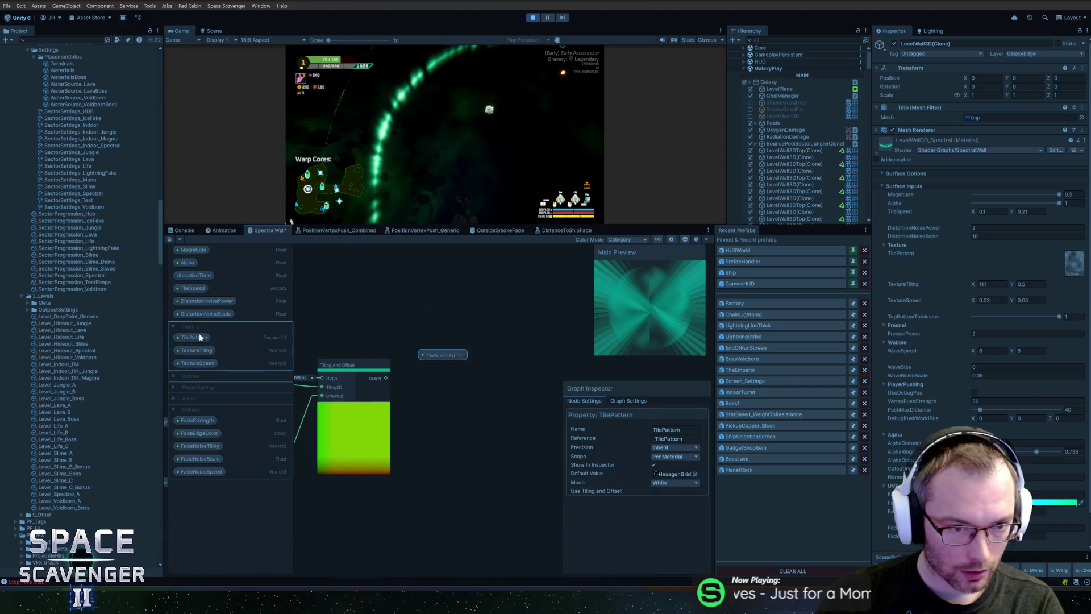
pyautogui.press('Delete')
pyautogui.moveTo(348, 342)
pyautogui.mouseDown()
pyautogui.moveTo(449, 343)
pyautogui.moveTo(431, 323)
pyautogui.mouseUp()
pyautogui.click(408, 374)
pyautogui.click(190, 339)
pyautogui.press('Delete')
pyautogui.click(196, 338)
pyautogui.press('Delete')
# Select the texture Multiply, Vector 2 and UnscaledTime nodes.
pyautogui.moveTo(383, 393); pyautogui.dragTo(440, 382)
pyautogui.click(370, 403)
pyautogui.moveTo(368, 340); pyautogui.dragTo(481, 491)
pyautogui.scroll(-3, 489, 483)
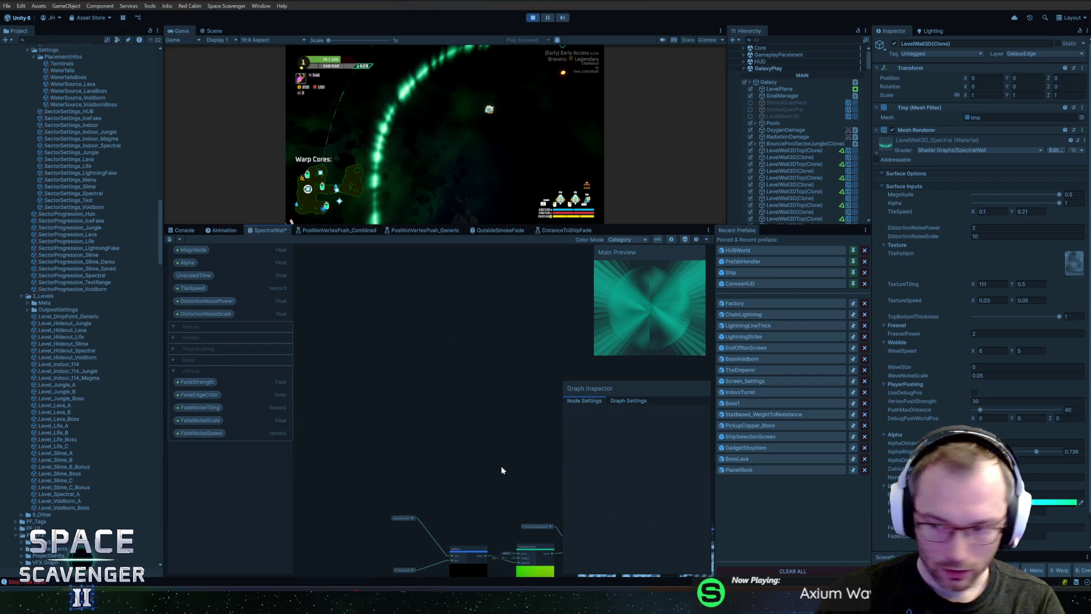
pyautogui.moveTo(499, 453)
pyautogui.mouseDown()
pyautogui.moveTo(389, 324)
pyautogui.moveTo(526, 329)
pyautogui.moveTo(349, 298)
pyautogui.moveTo(472, 315)
pyautogui.mouseUp()
# Delete the Texture category from the SpectralWall Blackboard.
pyautogui.scroll(-2, 471, 318)
pyautogui.moveTo(667, 357); pyautogui.dragTo(502, 342)
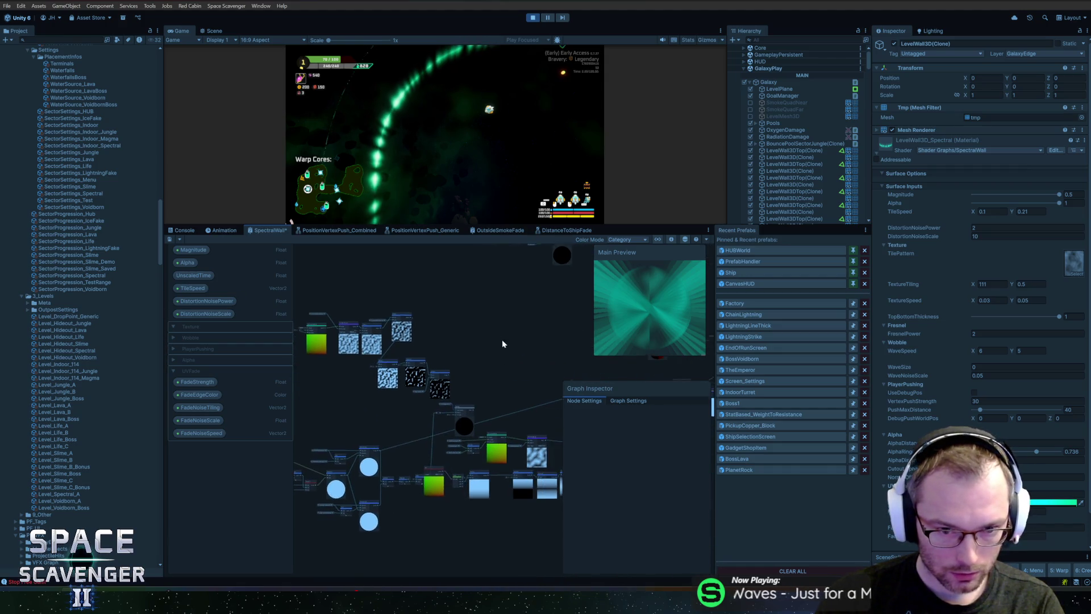
pyautogui.scroll(4, 470, 362)
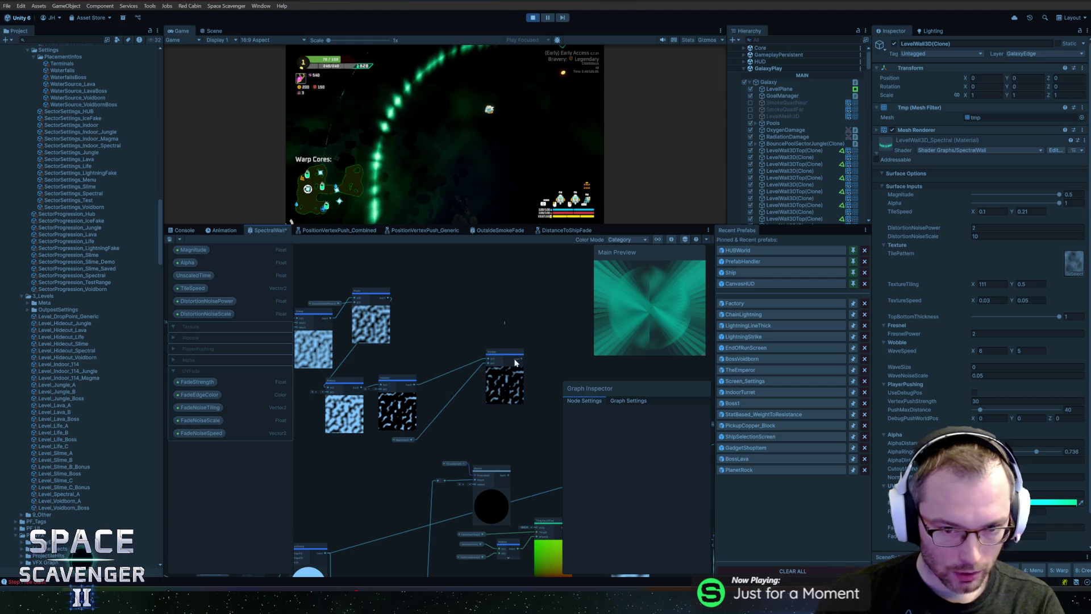
pyautogui.scroll(3, 459, 403)
pyautogui.click(408, 431)
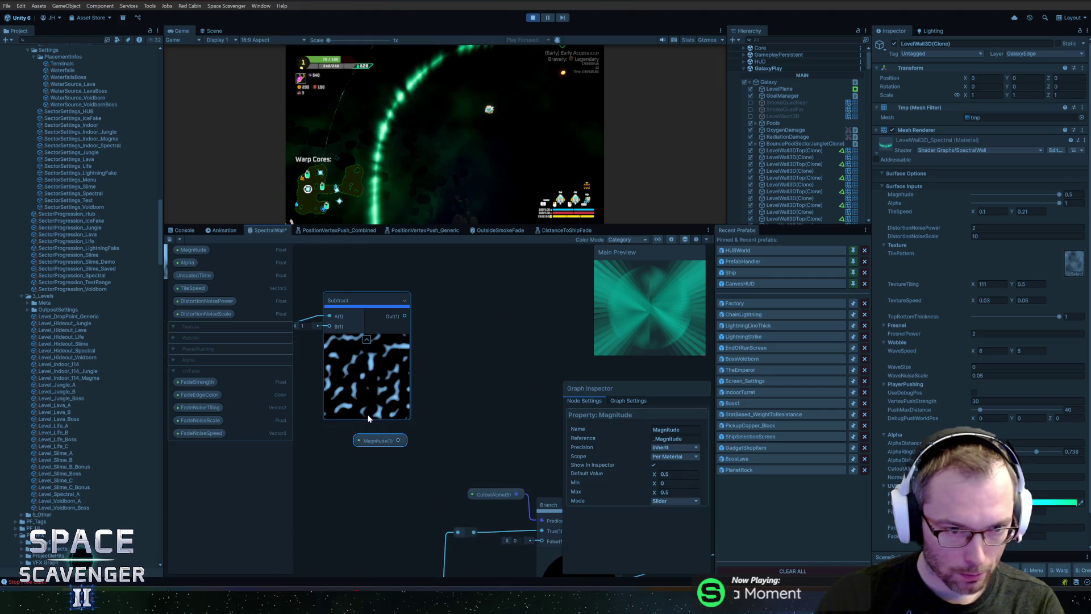
pyautogui.scroll(1, 358, 432)
pyautogui.moveTo(355, 437); pyautogui.dragTo(518, 474)
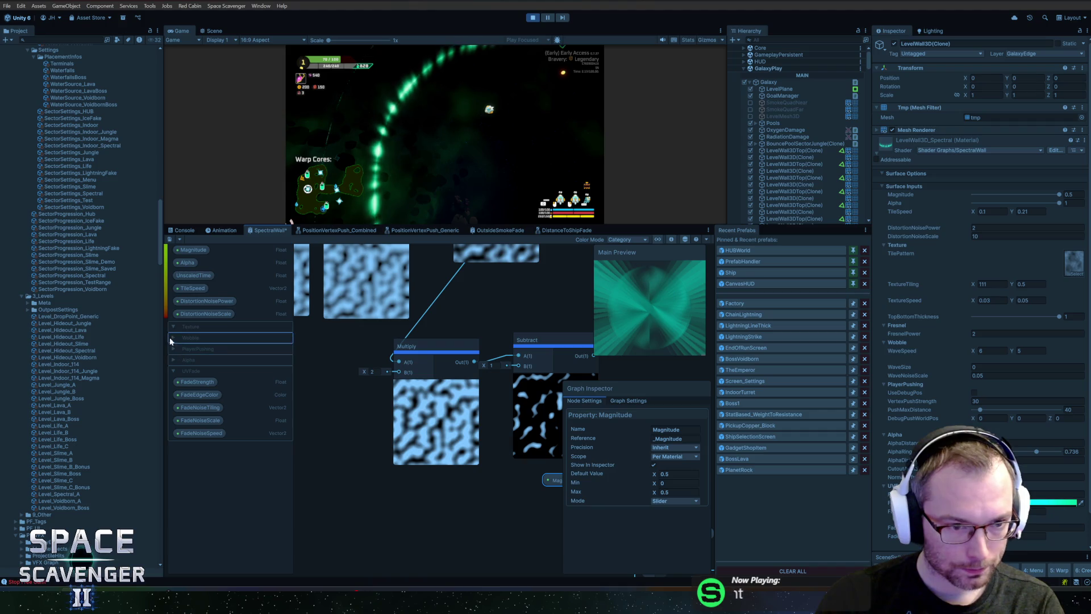
pyautogui.click(172, 336)
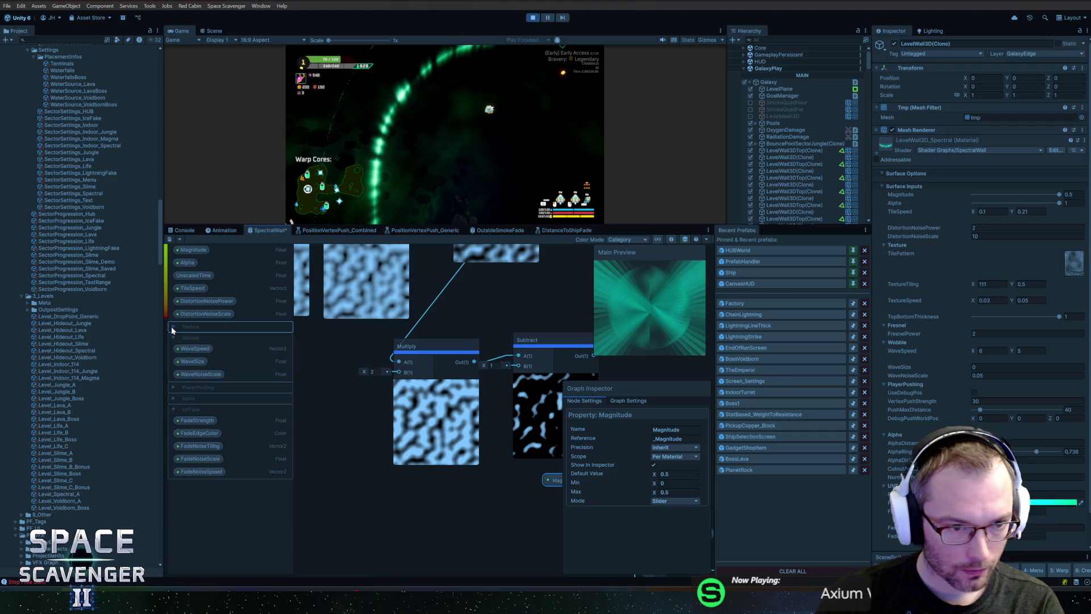
pyautogui.click(176, 326)
pyautogui.press('Delete')
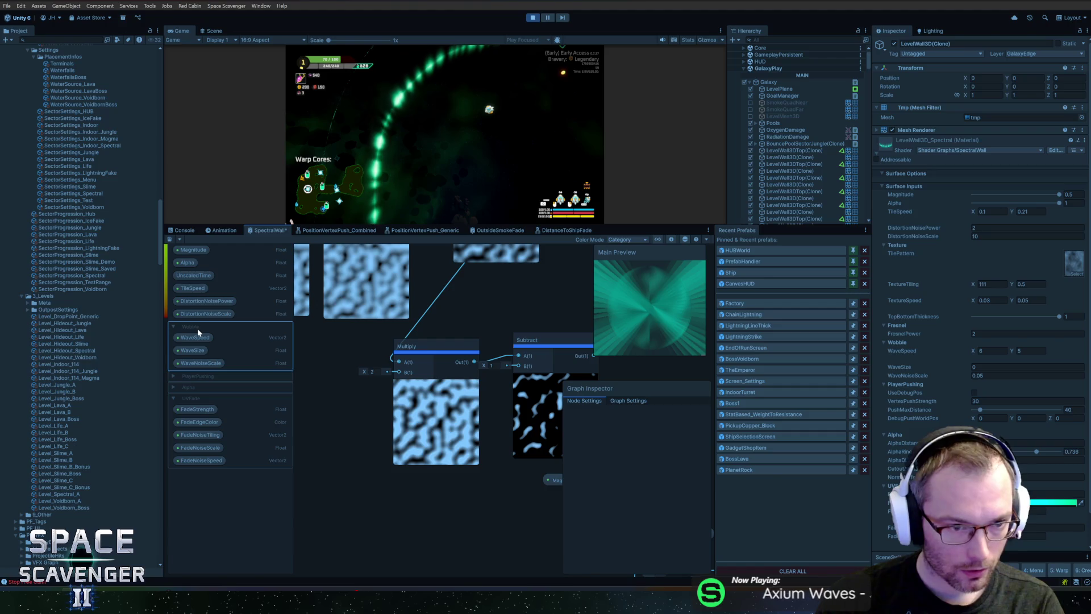
# Review the Wobble, Alpha and PlayerPushing categories in the Blackboard.
pyautogui.click(174, 328)
pyautogui.click(173, 347)
pyautogui.click(172, 338)
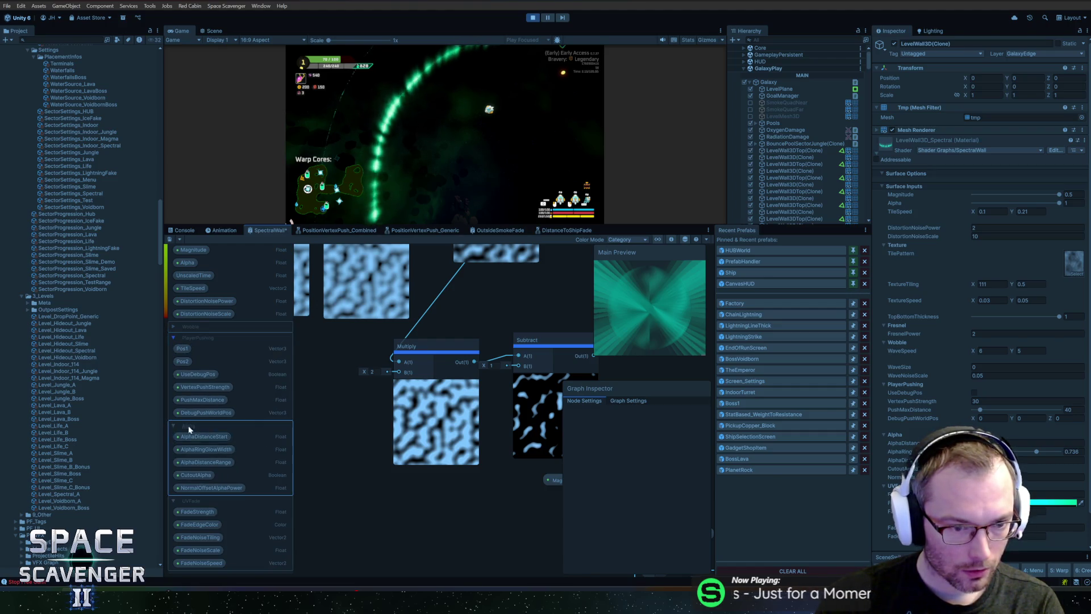
pyautogui.scroll(-3, 356, 414)
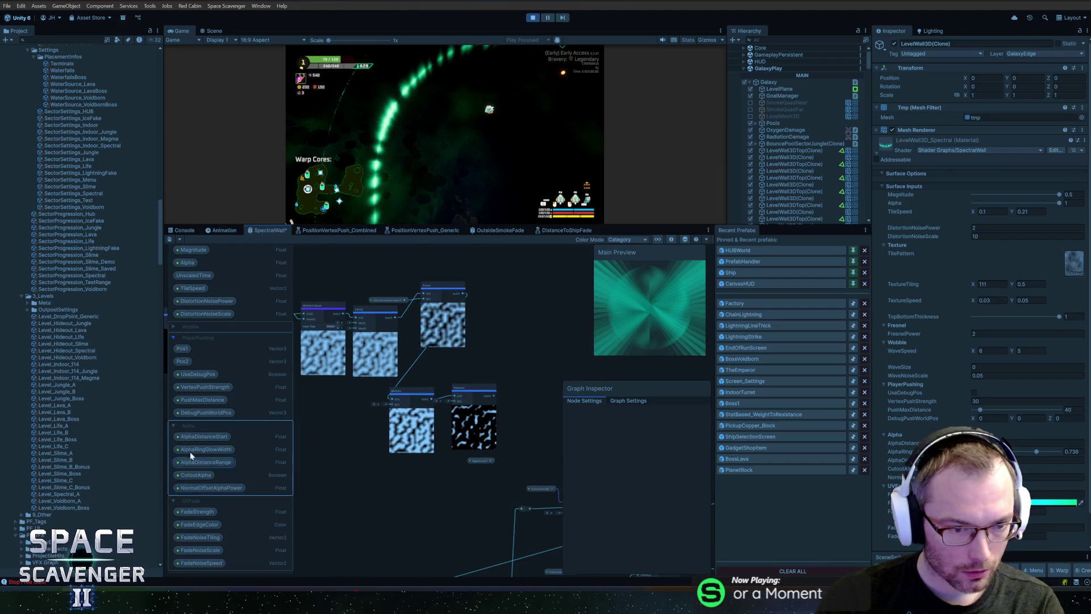
pyautogui.click(174, 426)
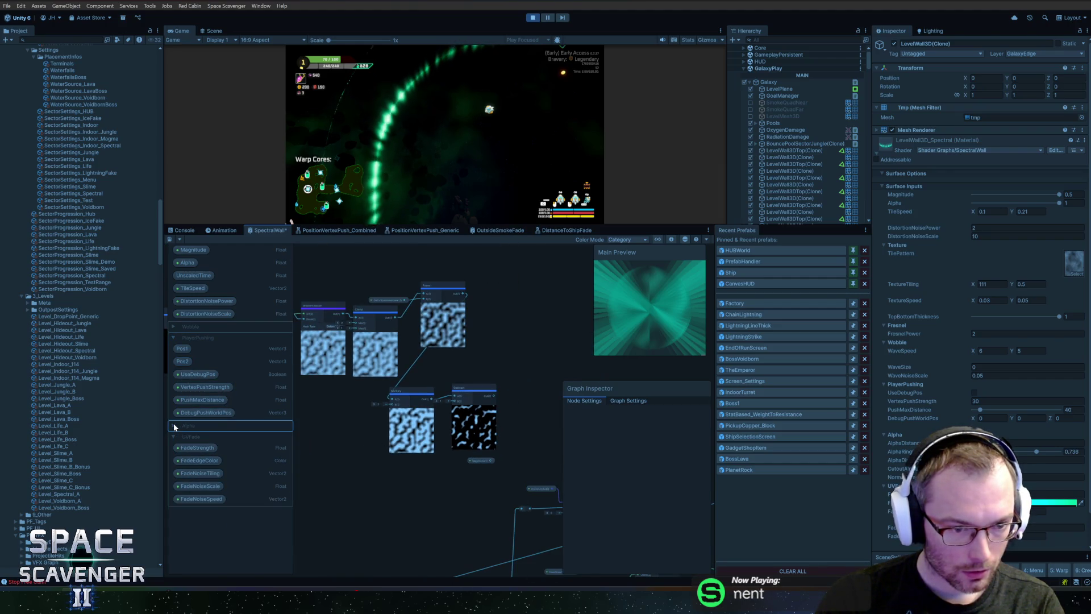
pyautogui.click(172, 326)
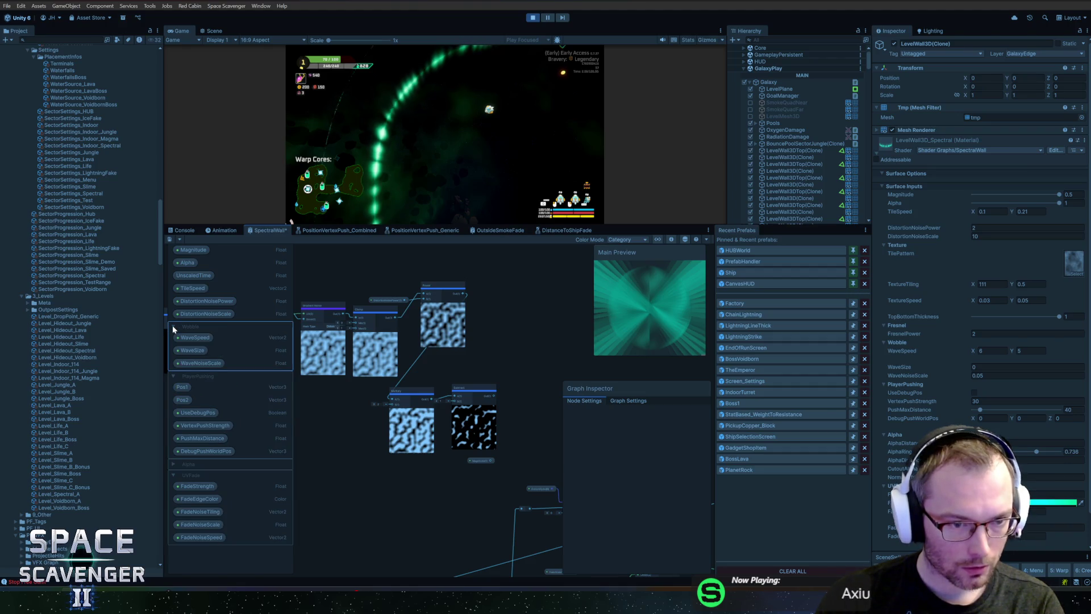
pyautogui.scroll(-1, 179, 316)
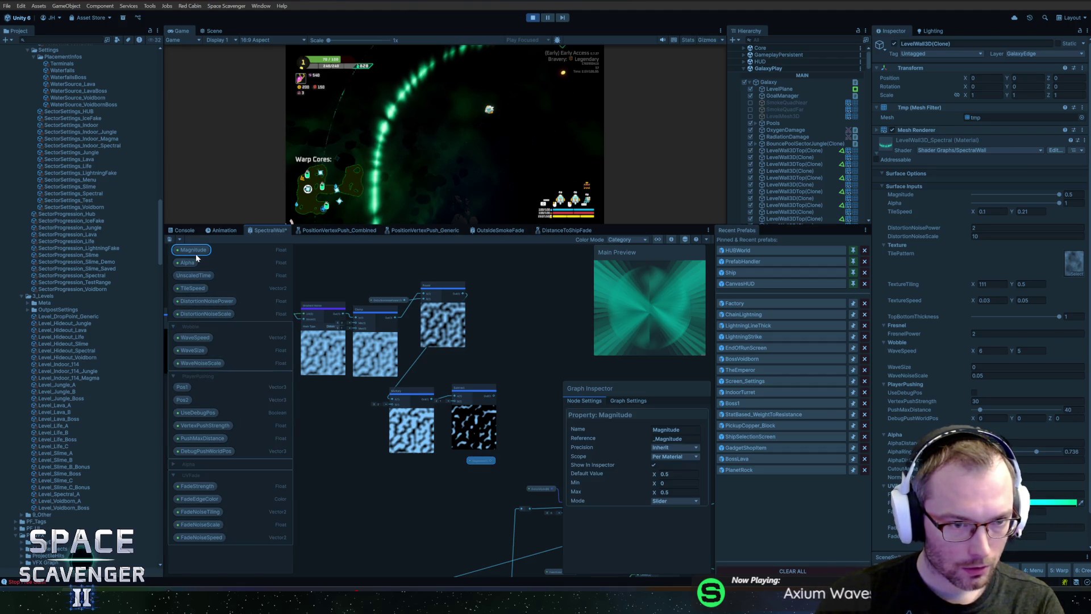
# Delete the unused node and the Subtract, Multiply, Power and DistortionNoisePower nodes.
pyautogui.click(484, 469)
pyautogui.press('Delete')
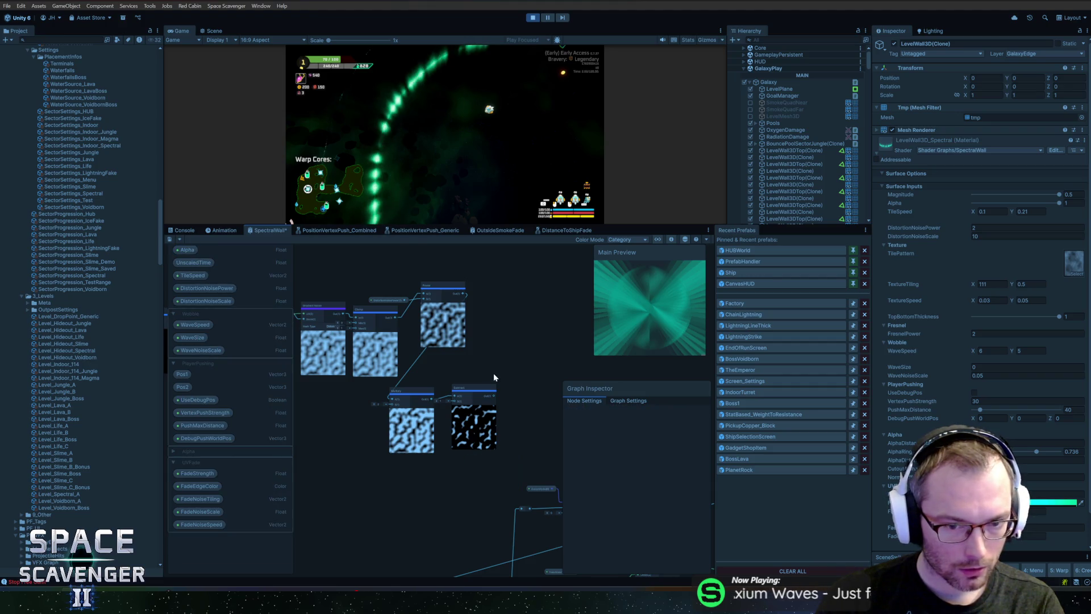
pyautogui.click(461, 412)
pyautogui.press('Delete')
pyautogui.click(424, 393)
pyautogui.press('Delete')
pyautogui.click(443, 302)
pyautogui.press('Delete')
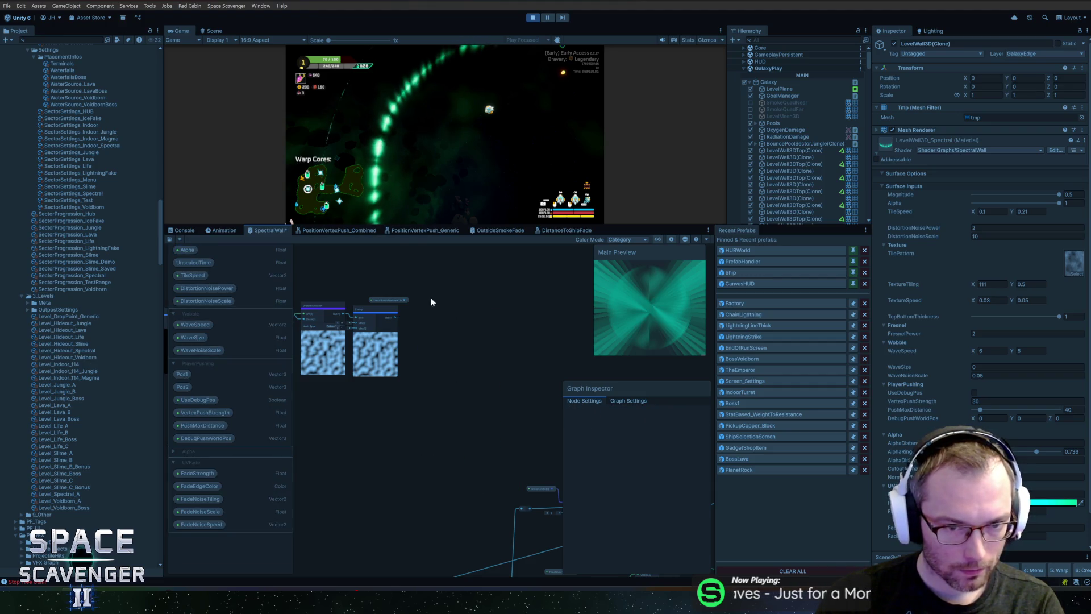
pyautogui.scroll(5, 398, 296)
pyautogui.click(378, 312)
pyautogui.press('Delete')
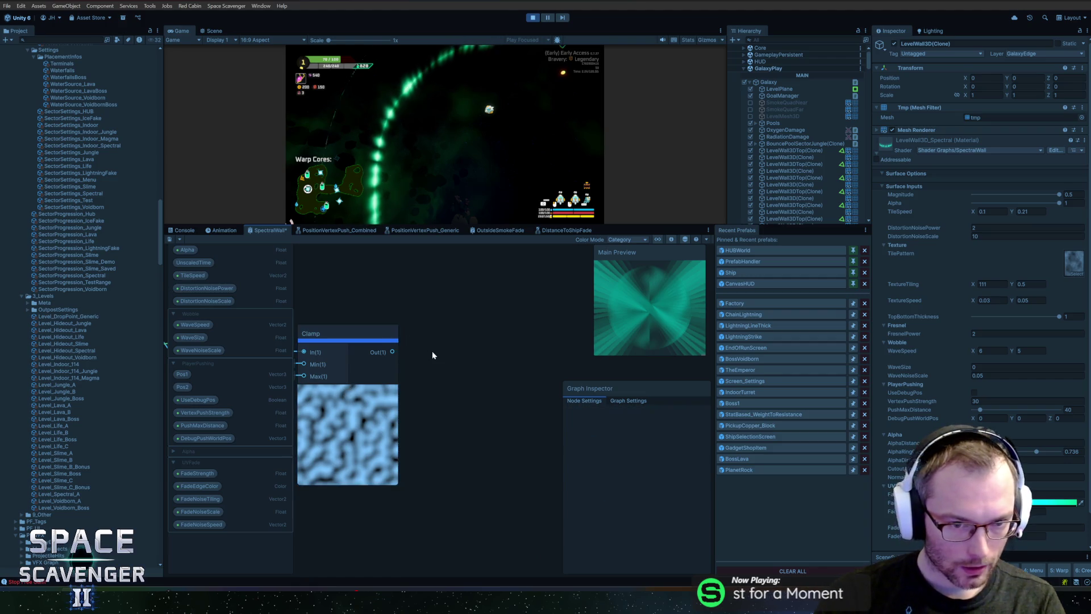
# Delete the Gradient Noise, Clamp and DistortionNoiseScale nodes.
pyautogui.moveTo(399, 300); pyautogui.dragTo(533, 297)
pyautogui.scroll(-2, 533, 297)
pyautogui.click(477, 315)
pyautogui.press('Delete')
pyautogui.click(392, 315)
pyautogui.press('Delete')
pyautogui.moveTo(384, 287); pyautogui.dragTo(451, 323)
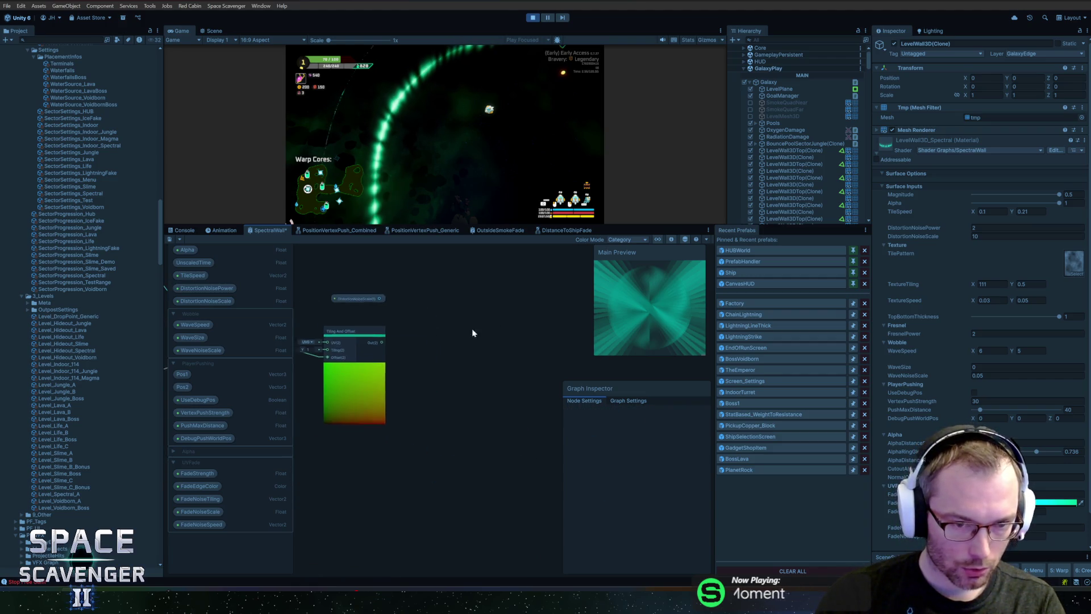
pyautogui.scroll(3, 411, 298)
pyautogui.scroll(1, 411, 303)
pyautogui.click(457, 328)
pyautogui.press('Delete')
pyautogui.click(202, 289)
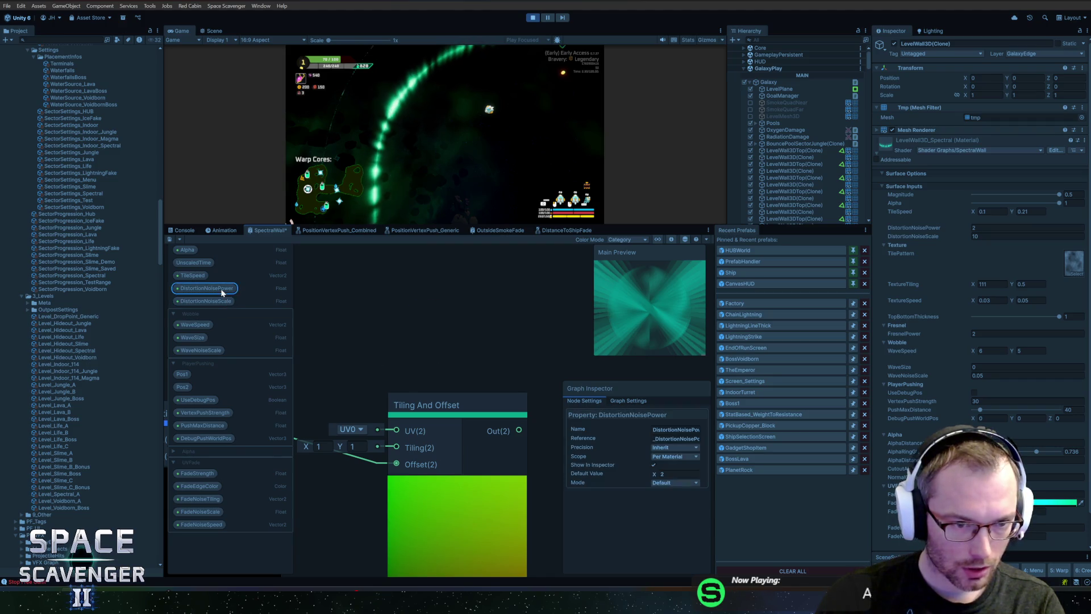
# Remove the DistortionNoisePower, DistortionNoiseScale and TileSpeed properties and the Tiling And Offset, UnscaledTime and TileSpeed nodes.
pyautogui.press('Delete')
pyautogui.press('Delete')
pyautogui.scroll(-3, 392, 332)
pyautogui.click(471, 364)
pyautogui.press('Delete')
pyautogui.click(390, 358)
pyautogui.press('Delete')
pyautogui.press('a')
pyautogui.click(406, 345)
pyautogui.press('Delete')
pyautogui.click(412, 446)
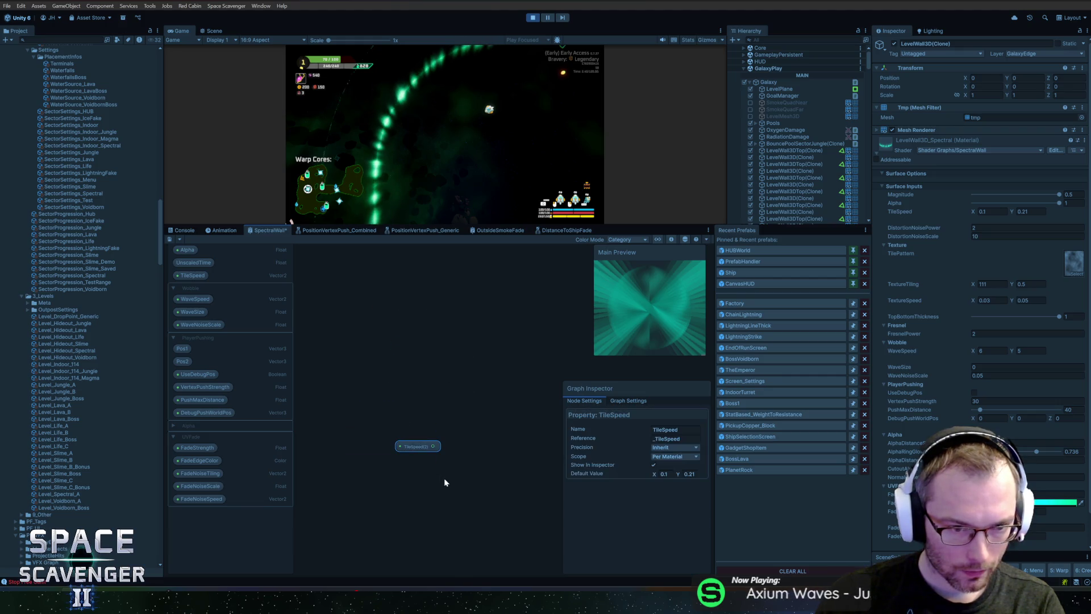
pyautogui.press('Delete')
pyautogui.click(193, 275)
pyautogui.press('Delete')
pyautogui.scroll(-3, 439, 377)
# Shift the left node cluster slightly and delete the Branch node.
pyautogui.scroll(2, 464, 404)
pyautogui.scroll(-2, 462, 349)
pyautogui.moveTo(325, 364); pyautogui.dragTo(483, 480)
pyautogui.moveTo(446, 426); pyautogui.dragTo(442, 416)
pyautogui.moveTo(446, 417); pyautogui.dragTo(446, 420)
pyautogui.moveTo(472, 359); pyautogui.dragTo(421, 363)
pyautogui.scroll(5, 421, 362)
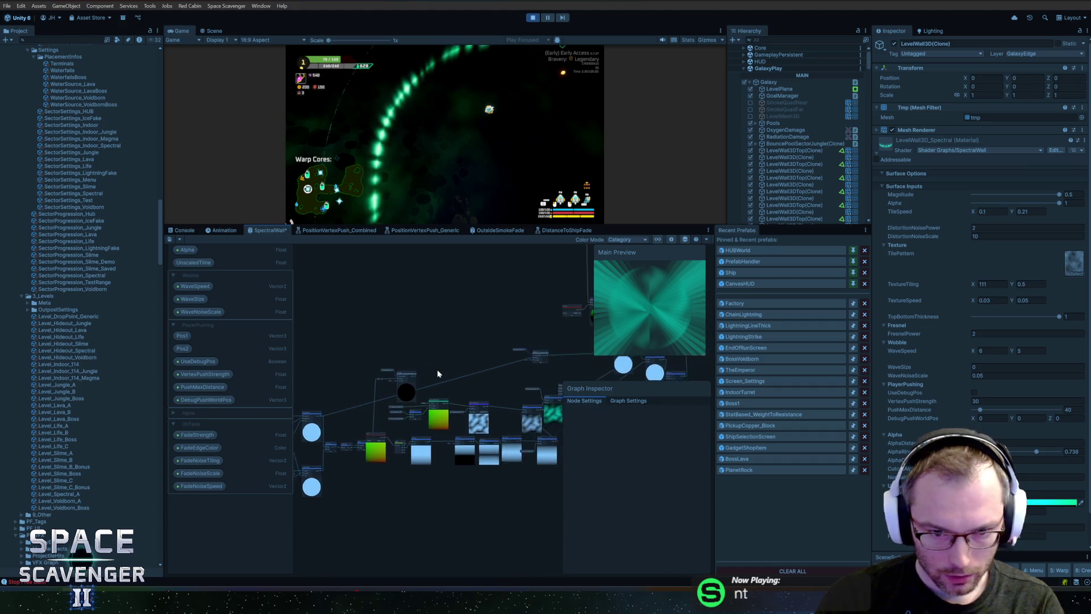
pyautogui.scroll(3, 455, 352)
pyautogui.press('Delete')
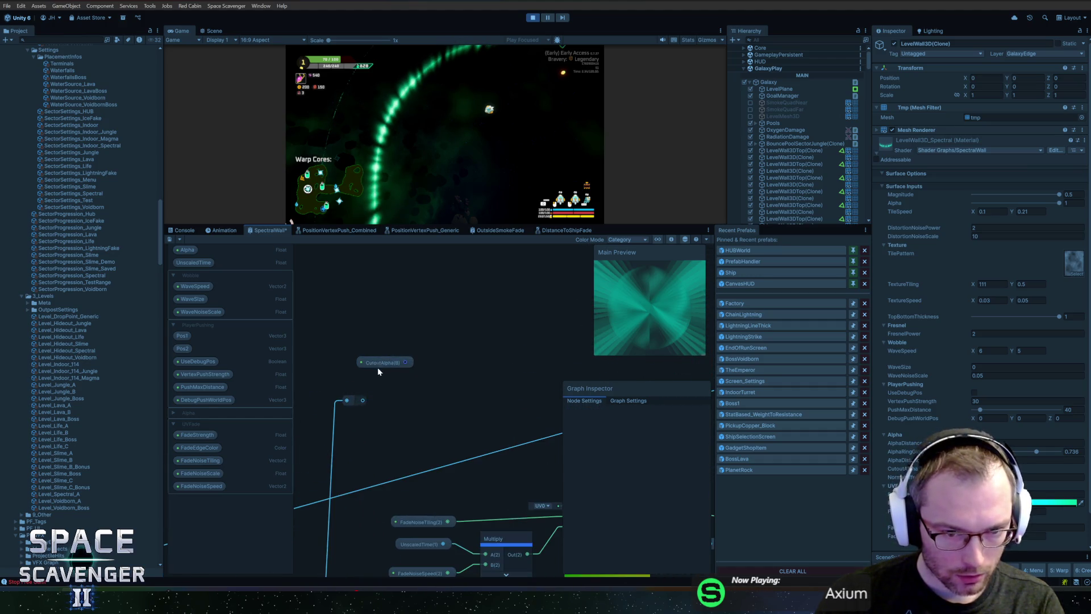
# Move the Position node up and shift the vertex offset nodes right and down.
pyautogui.scroll(-3, 390, 378)
pyautogui.moveTo(374, 392)
pyautogui.mouseDown()
pyautogui.moveTo(370, 341)
pyautogui.moveTo(489, 405)
pyautogui.moveTo(619, 363)
pyautogui.mouseUp()
pyautogui.scroll(-4, 489, 375)
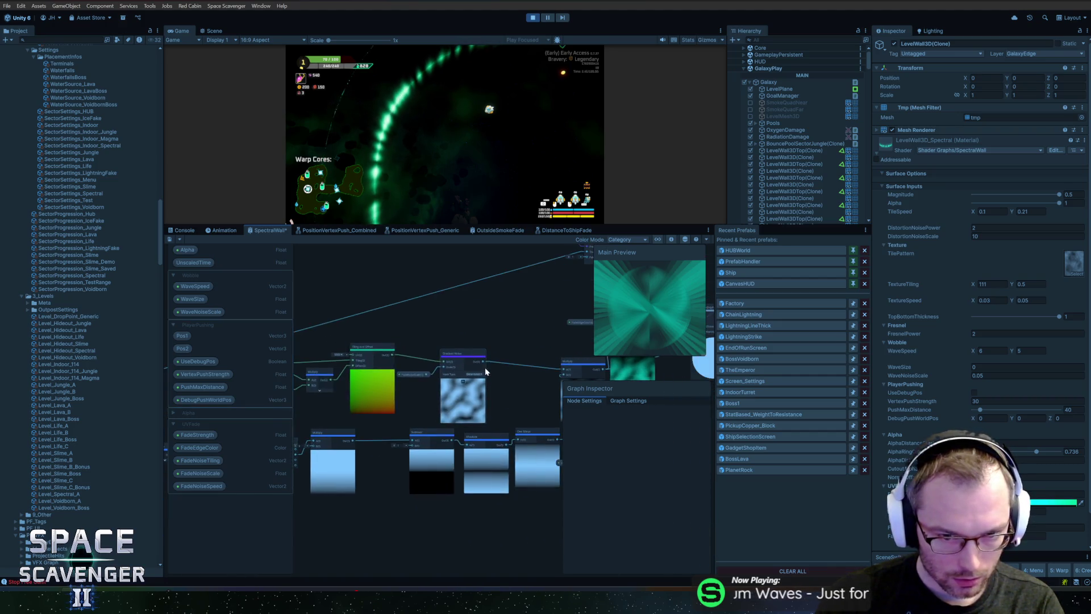
pyautogui.moveTo(418, 359)
pyautogui.mouseDown()
pyautogui.moveTo(308, 408)
pyautogui.moveTo(367, 476)
pyautogui.moveTo(397, 417)
pyautogui.mouseUp()
pyautogui.moveTo(447, 461); pyautogui.dragTo(536, 414)
pyautogui.moveTo(344, 328); pyautogui.dragTo(412, 359)
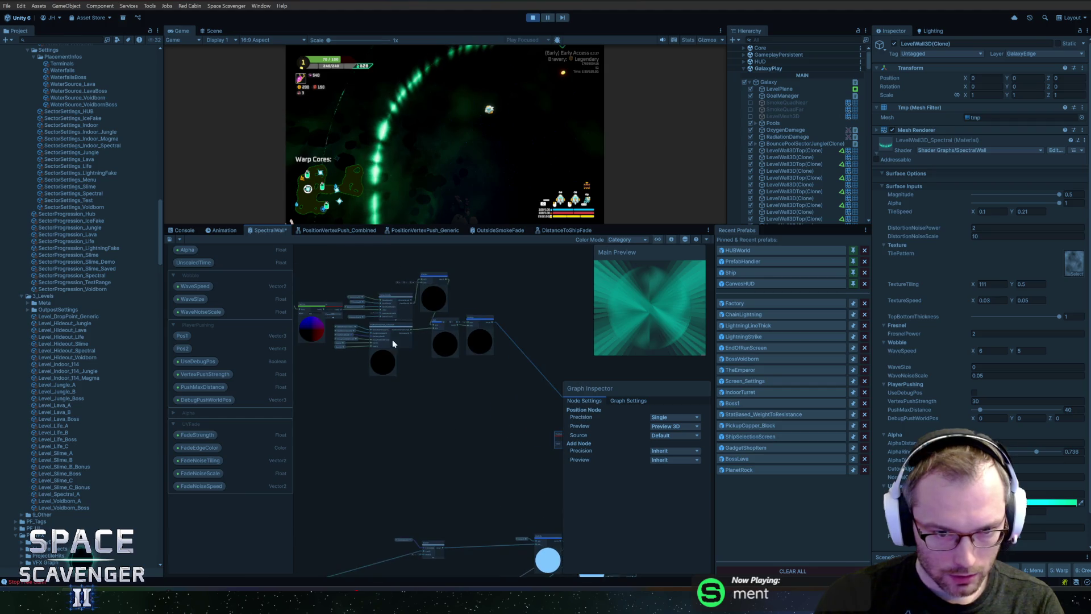
pyautogui.moveTo(312, 263); pyautogui.dragTo(499, 371)
pyautogui.scroll(2, 420, 334)
pyautogui.moveTo(420, 334); pyautogui.dragTo(504, 397)
# Box-select the Position, Add, VertexWobble and UV nodes as one Vertex Offset block.
pyautogui.scroll(-2, 344, 326)
pyautogui.moveTo(305, 305); pyautogui.dragTo(490, 418)
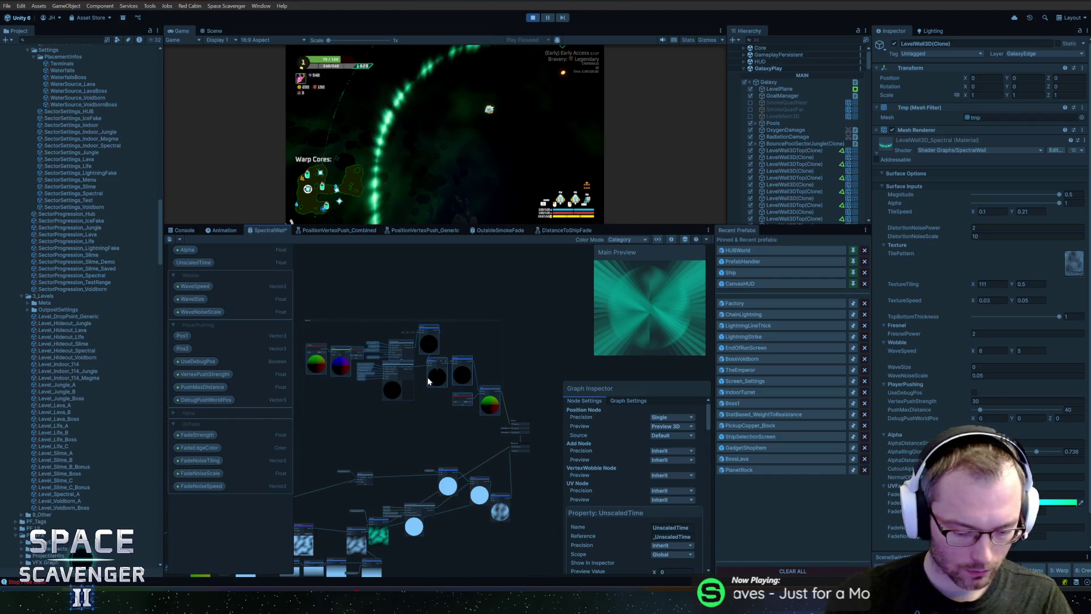
pyautogui.scroll(5, 372, 337)
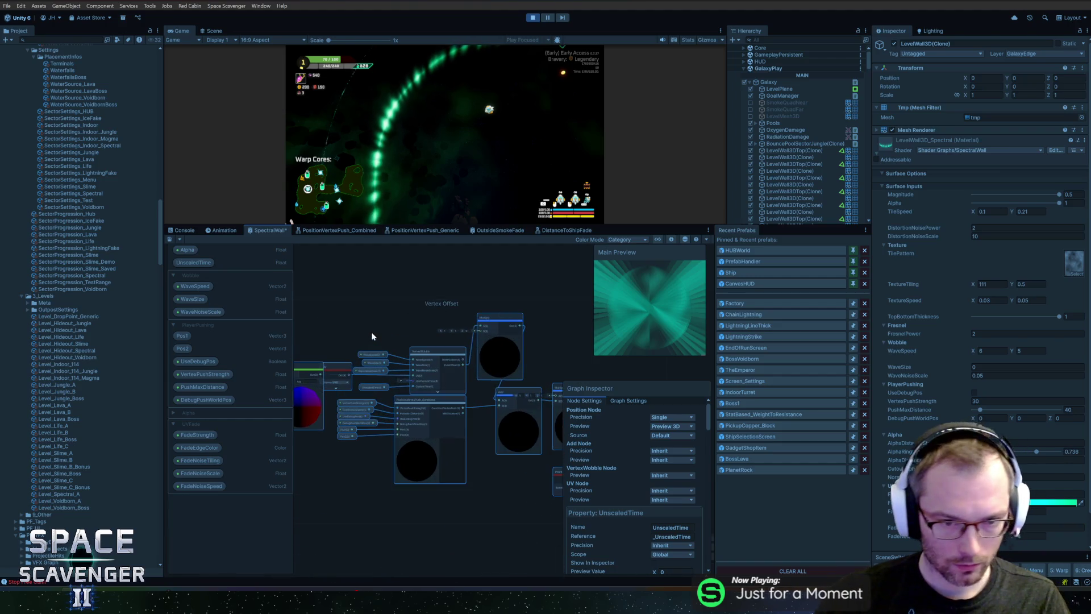
pyautogui.click(441, 302)
pyautogui.scroll(-5, 446, 315)
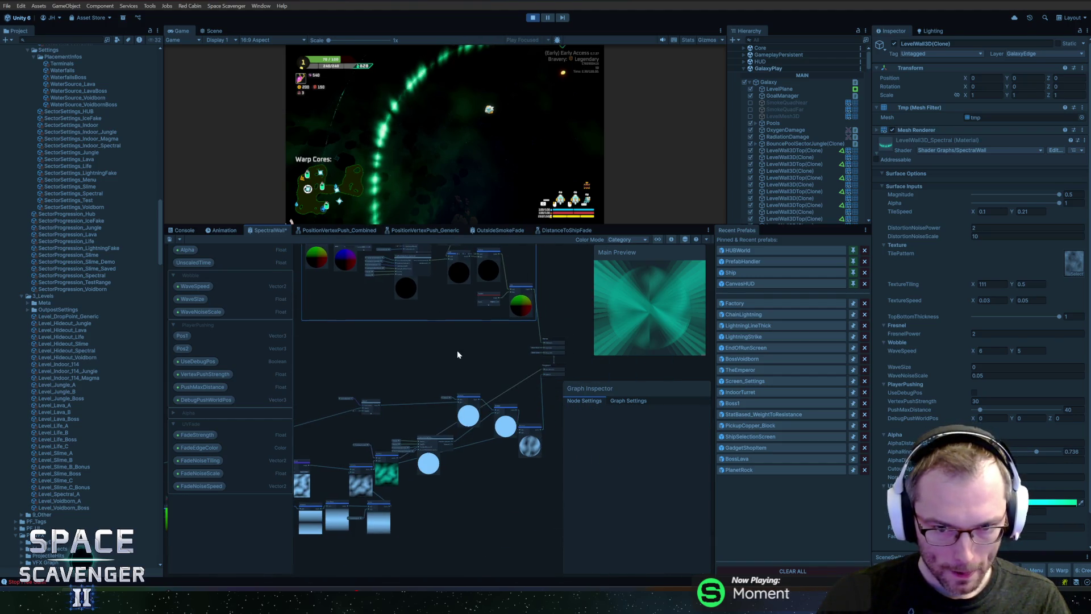
pyautogui.scroll(-3, 514, 350)
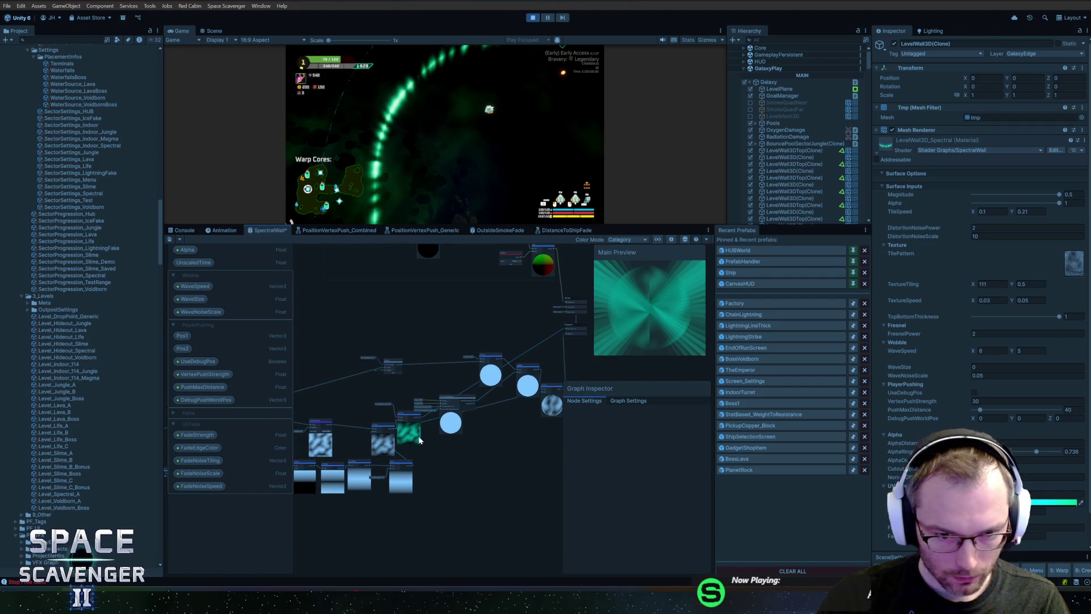
pyautogui.hscroll(-4, 544, 438)
pyautogui.hscroll(-3, 401, 478)
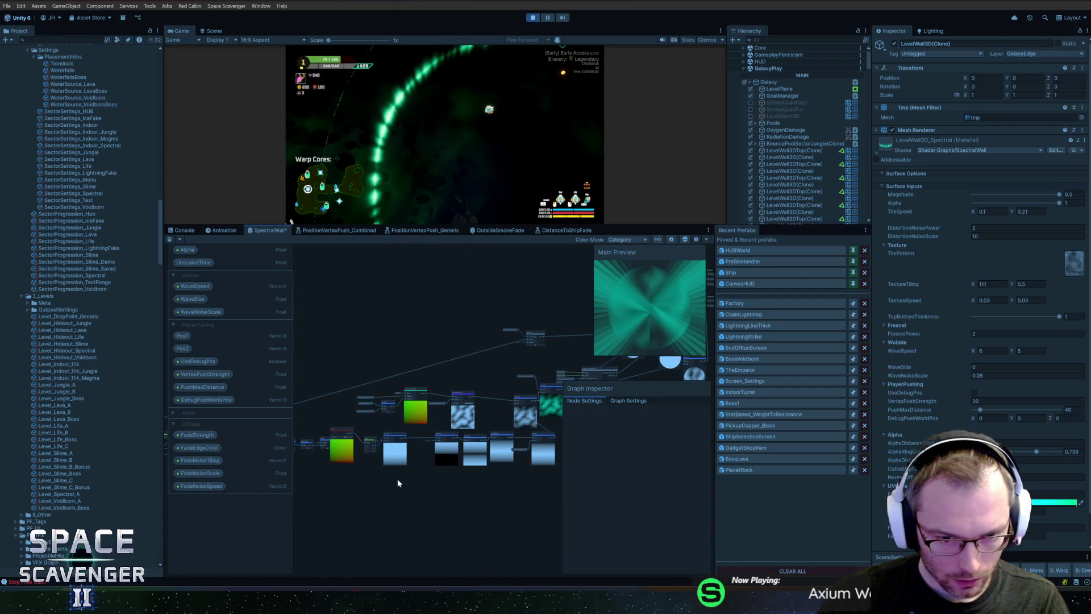
pyautogui.moveTo(436, 473); pyautogui.dragTo(523, 453)
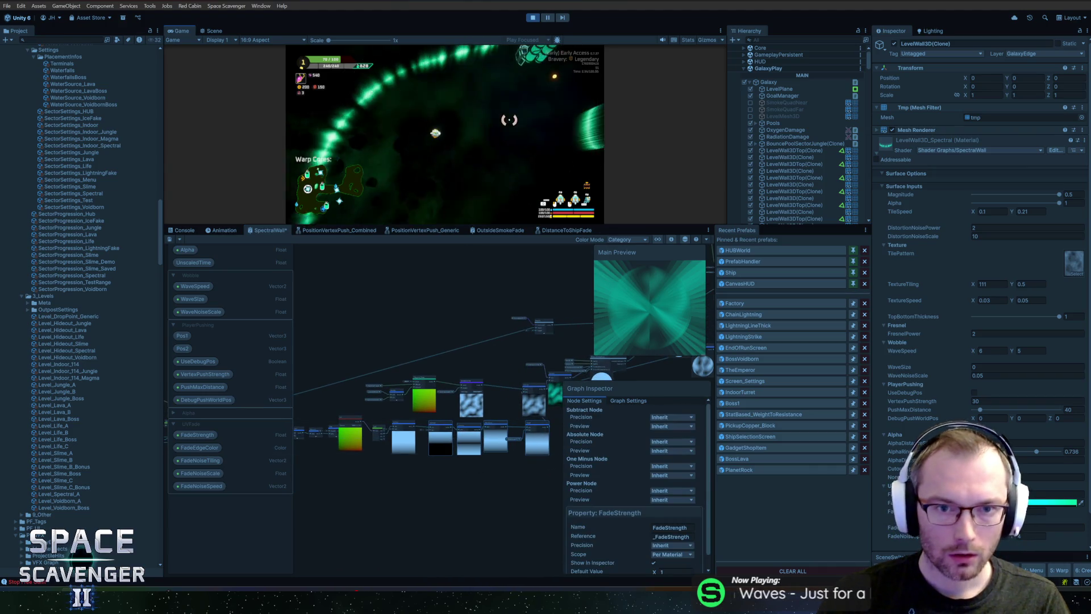
pyautogui.press('Escape')
pyautogui.click(333, 180)
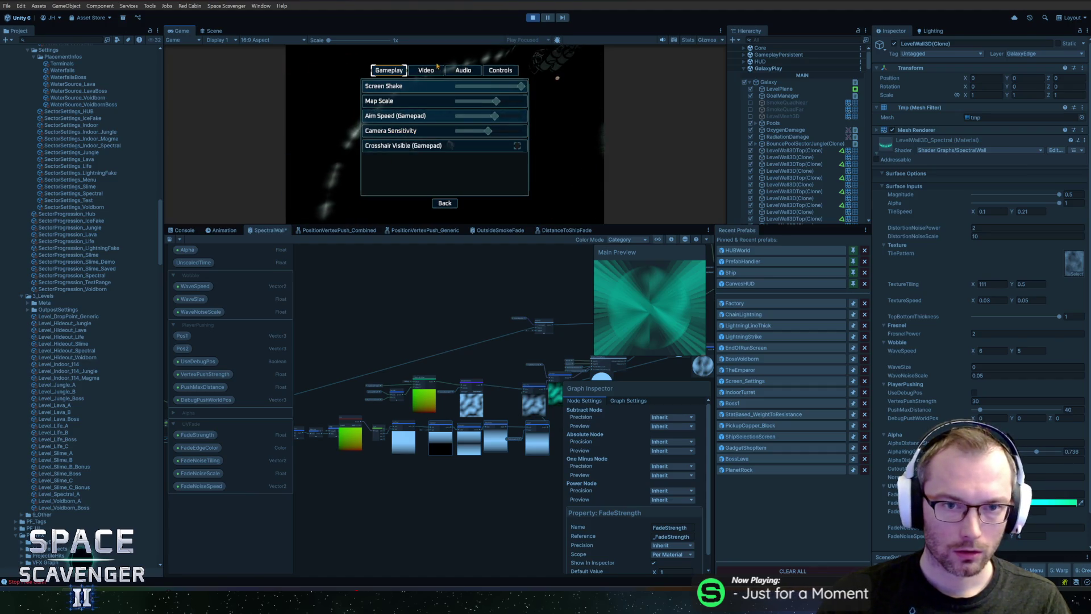
pyautogui.click(466, 72)
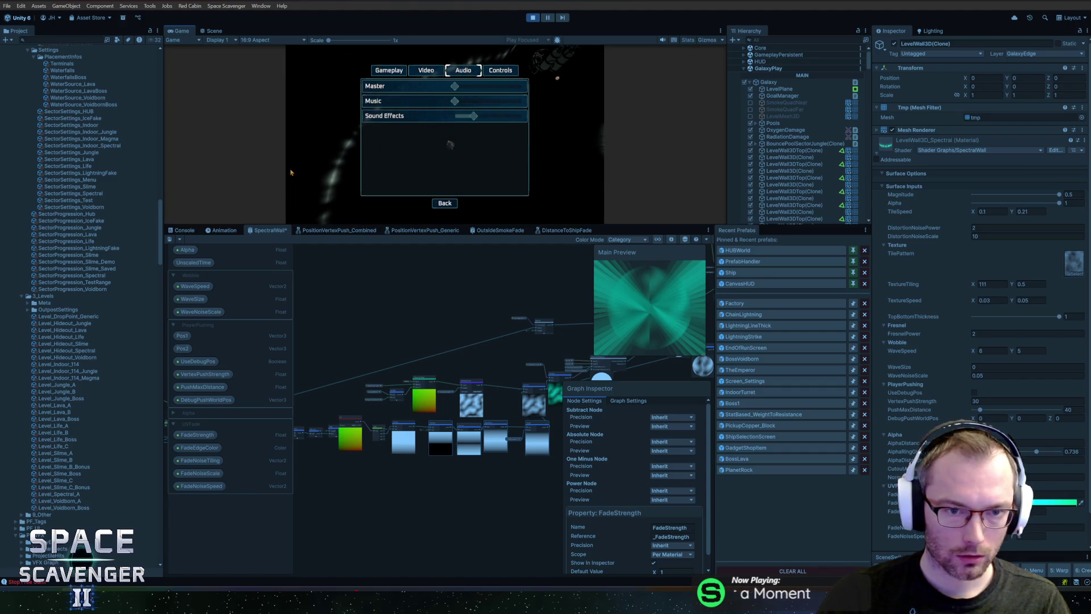
pyautogui.press('Escape')
pyautogui.press('Escape')
pyautogui.scroll(-2, 397, 309)
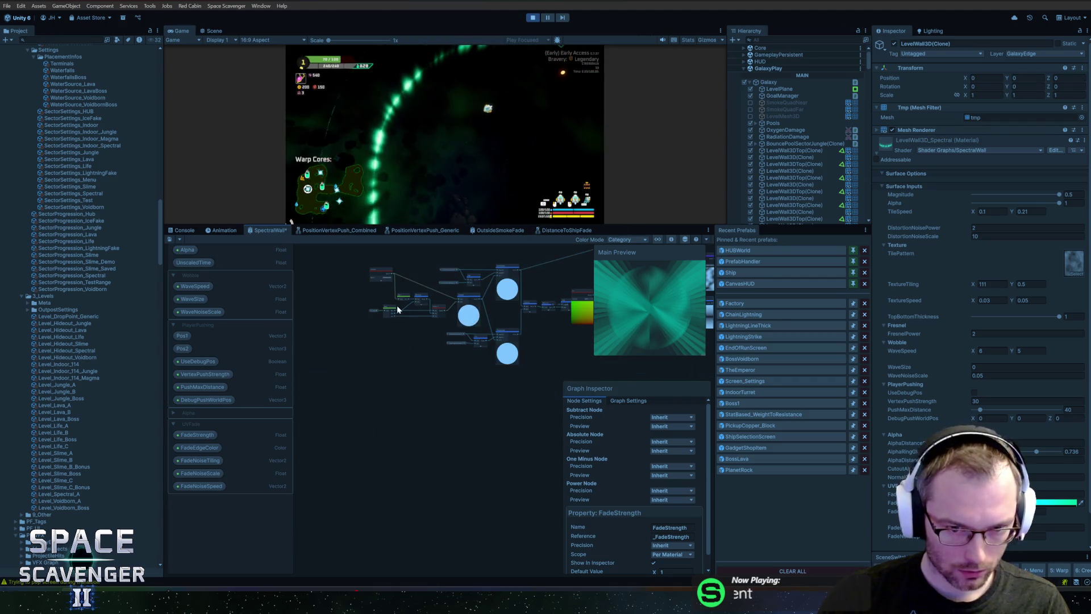
pyautogui.scroll(2, 397, 308)
pyautogui.press('Escape')
pyautogui.scroll(4, 353, 407)
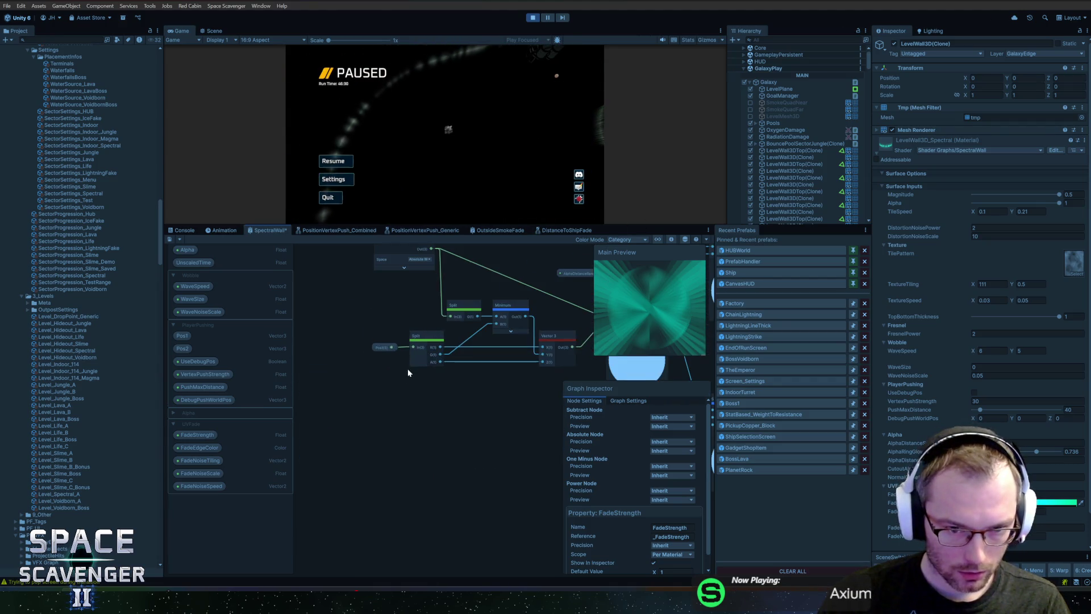
pyautogui.moveTo(405, 376); pyautogui.dragTo(397, 432)
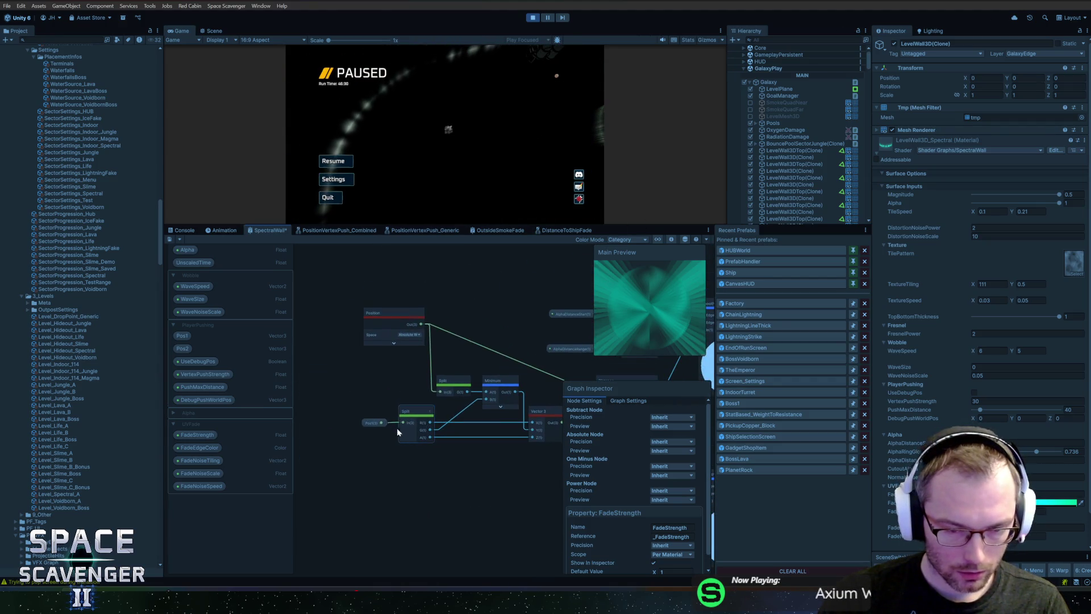
pyautogui.click(333, 179)
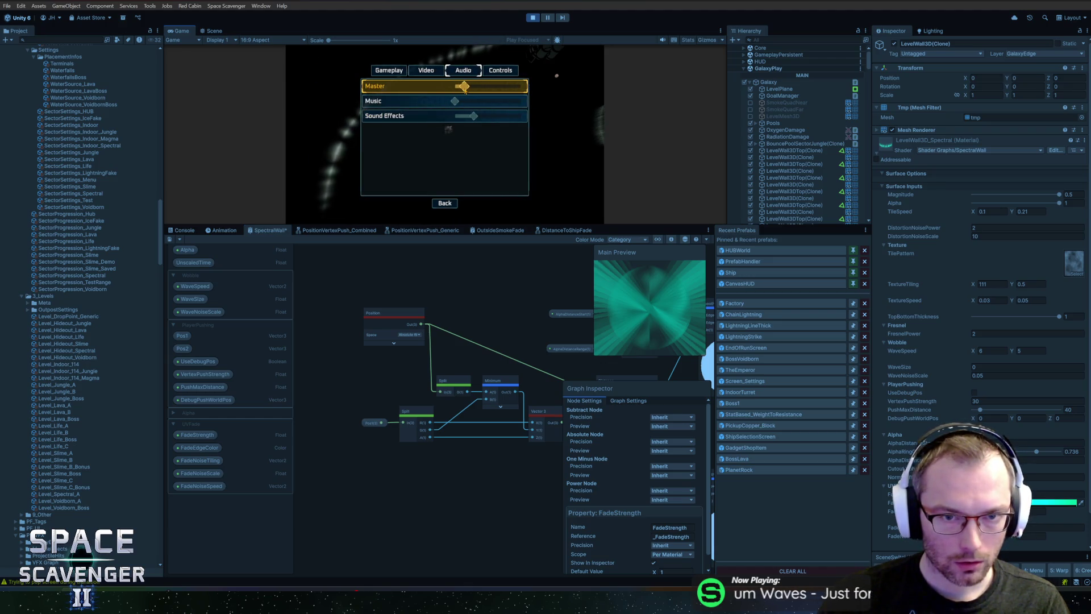
pyautogui.press('Escape')
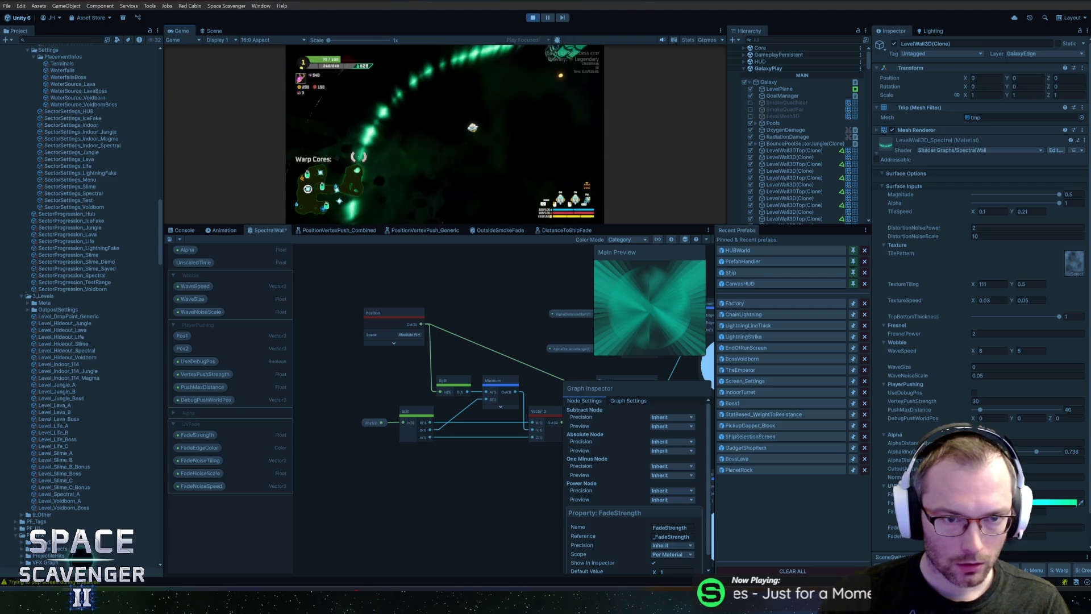
pyautogui.moveTo(475, 318); pyautogui.dragTo(436, 310)
pyautogui.scroll(-3, 436, 311)
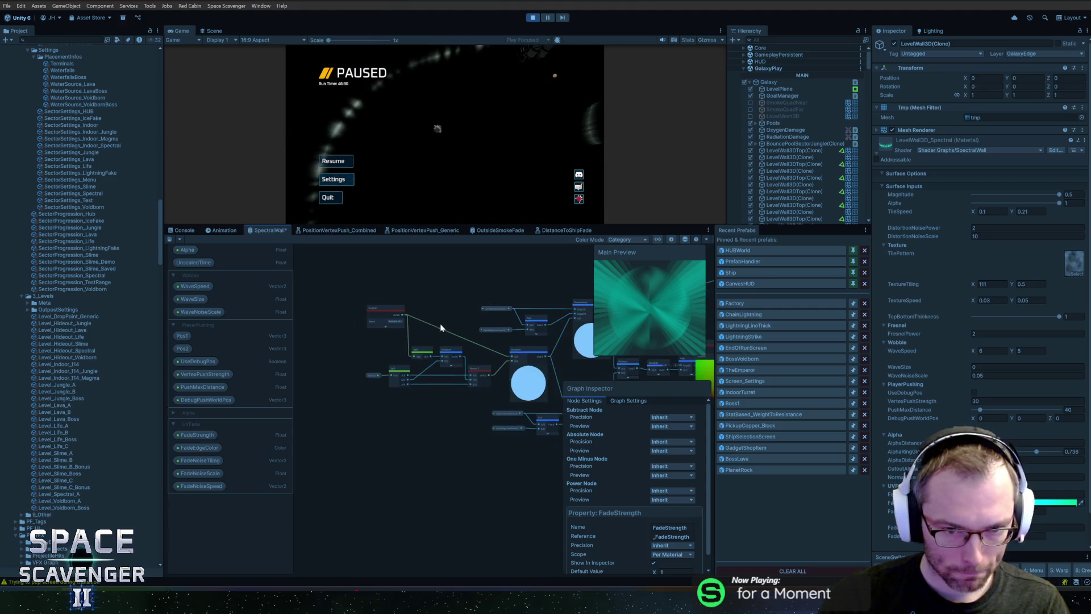
# Move the DistanceToShipFade node higher and shift the FadeEdgeColor and noise Multiply nodes.
pyautogui.moveTo(434, 391); pyautogui.dragTo(381, 402)
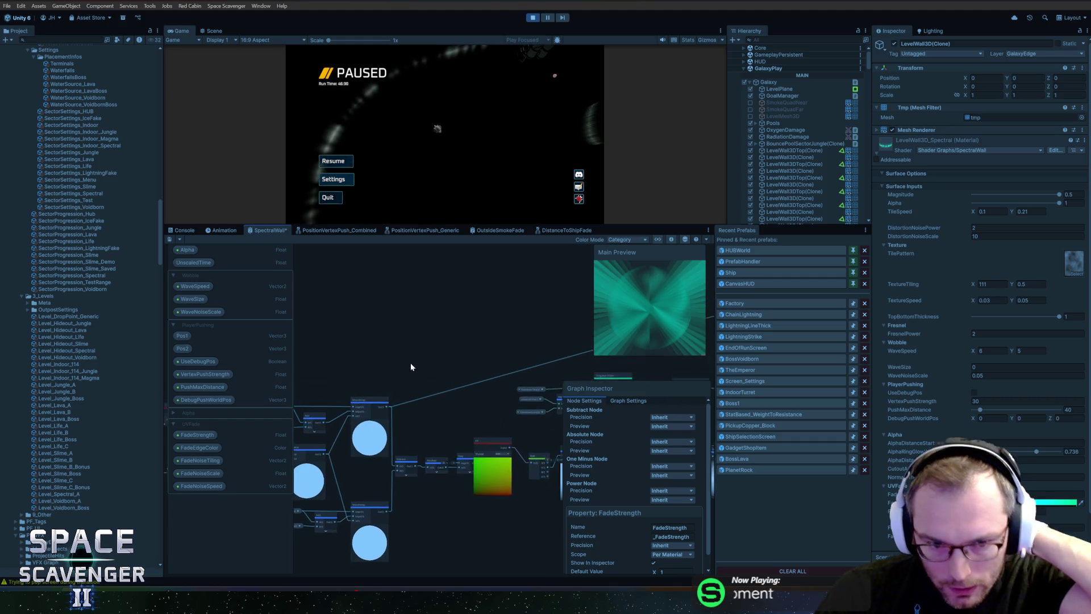
pyautogui.scroll(3, 496, 402)
pyautogui.moveTo(471, 341)
pyautogui.mouseDown()
pyautogui.moveTo(297, 382)
pyautogui.moveTo(390, 382)
pyautogui.moveTo(336, 413)
pyautogui.moveTo(316, 386)
pyautogui.mouseUp()
pyautogui.click(340, 427)
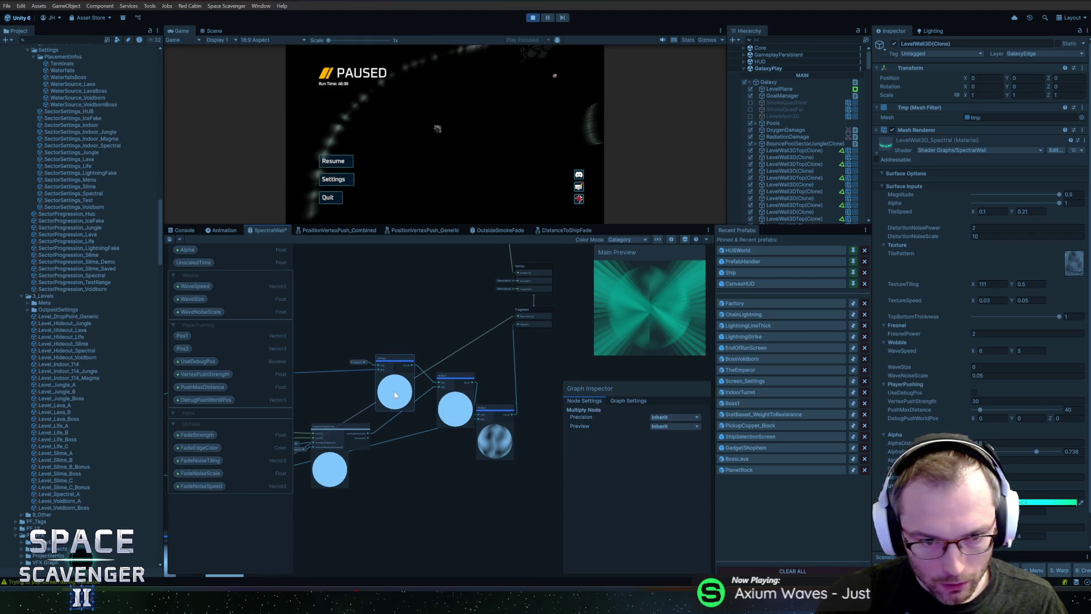
pyautogui.press('f')
pyautogui.moveTo(413, 385); pyautogui.dragTo(416, 347)
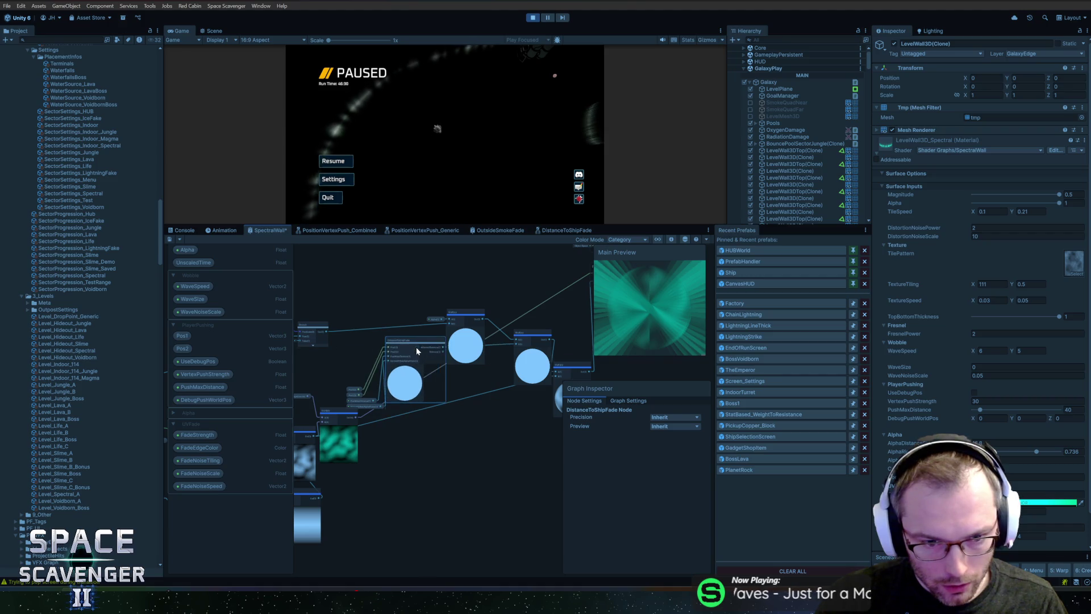
pyautogui.moveTo(360, 385)
pyautogui.mouseDown()
pyautogui.moveTo(360, 415)
pyautogui.moveTo(358, 380)
pyautogui.moveTo(402, 360)
pyautogui.moveTo(263, 419)
pyautogui.moveTo(400, 422)
pyautogui.moveTo(417, 284)
pyautogui.moveTo(388, 295)
pyautogui.moveTo(355, 339)
pyautogui.moveTo(445, 335)
pyautogui.moveTo(386, 346)
pyautogui.moveTo(451, 305)
pyautogui.moveTo(521, 289)
pyautogui.mouseUp()
pyautogui.click(364, 389)
pyautogui.click(344, 431)
pyautogui.moveTo(394, 478)
pyautogui.mouseDown()
pyautogui.moveTo(467, 478)
pyautogui.moveTo(487, 451)
pyautogui.moveTo(385, 420)
pyautogui.moveTo(486, 404)
pyautogui.moveTo(477, 438)
pyautogui.moveTo(506, 402)
pyautogui.mouseUp()
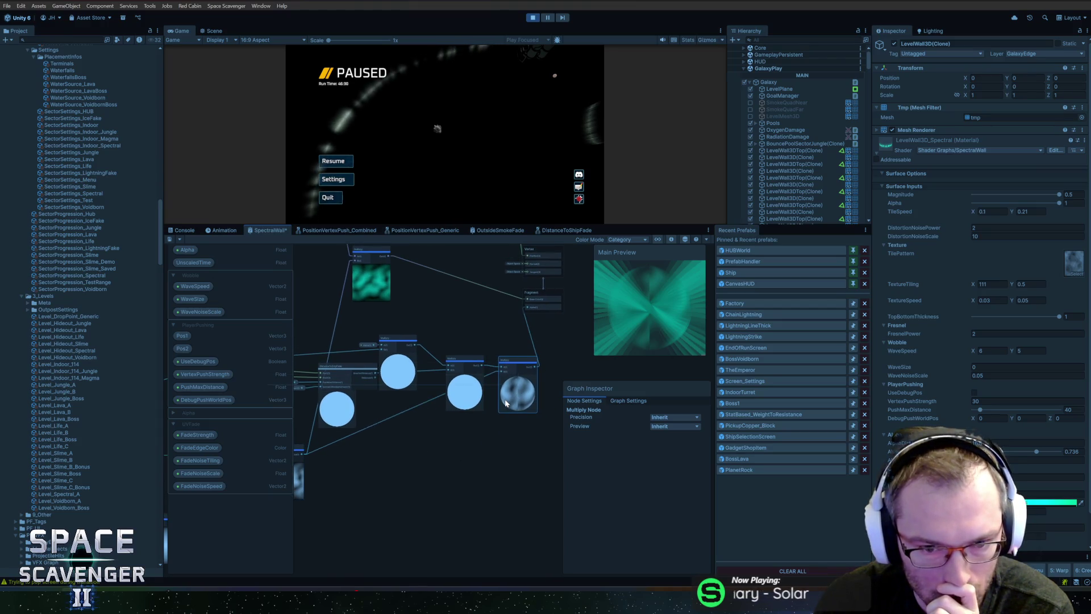
# Add redirect nodes on the fade wire and the bottom wire.
pyautogui.rightClick(381, 418)
pyautogui.click(398, 441)
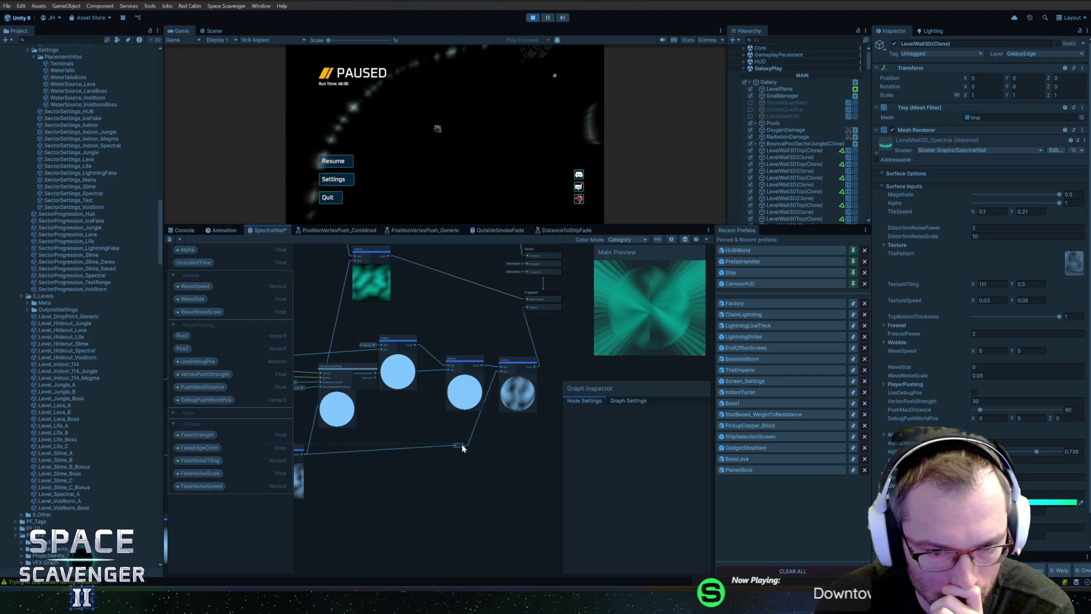
pyautogui.rightClick(332, 455)
pyautogui.click(381, 473)
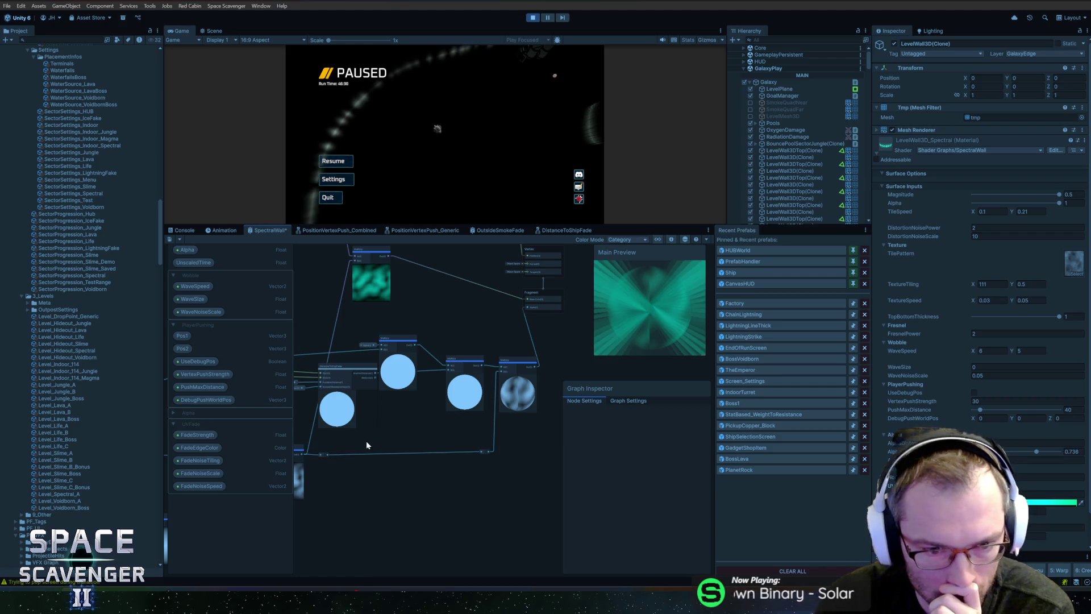
pyautogui.moveTo(448, 459); pyautogui.dragTo(459, 448)
# Collapse the previews of two Multiply nodes and move the Alpha node right.
pyautogui.click(432, 409)
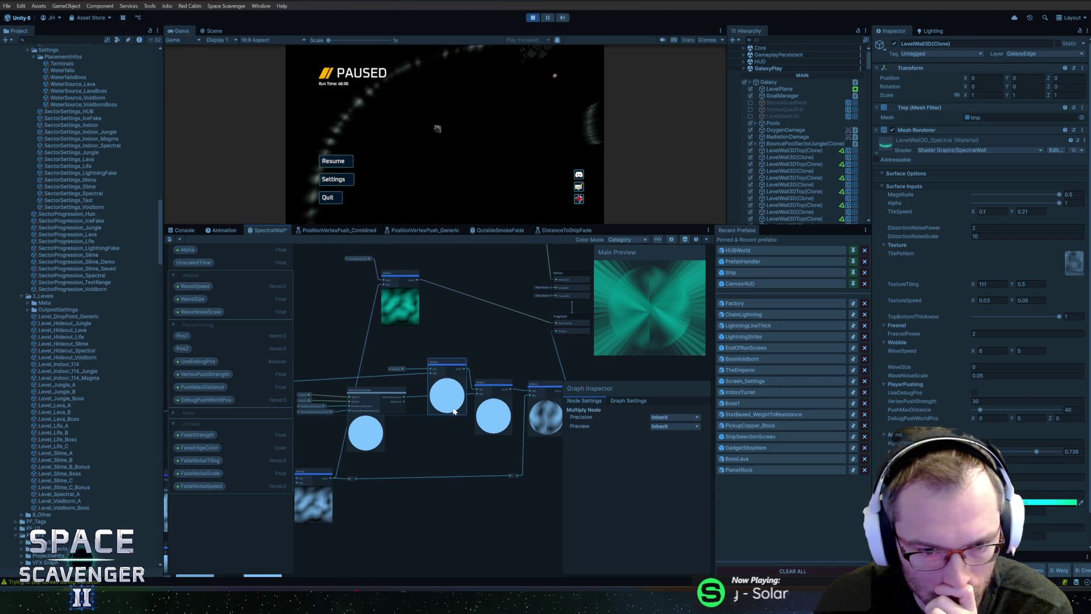
pyautogui.scroll(3, 433, 410)
pyautogui.click(451, 360)
pyautogui.moveTo(448, 334); pyautogui.dragTo(452, 340)
pyautogui.click(524, 394)
pyautogui.moveTo(509, 360); pyautogui.dragTo(508, 362)
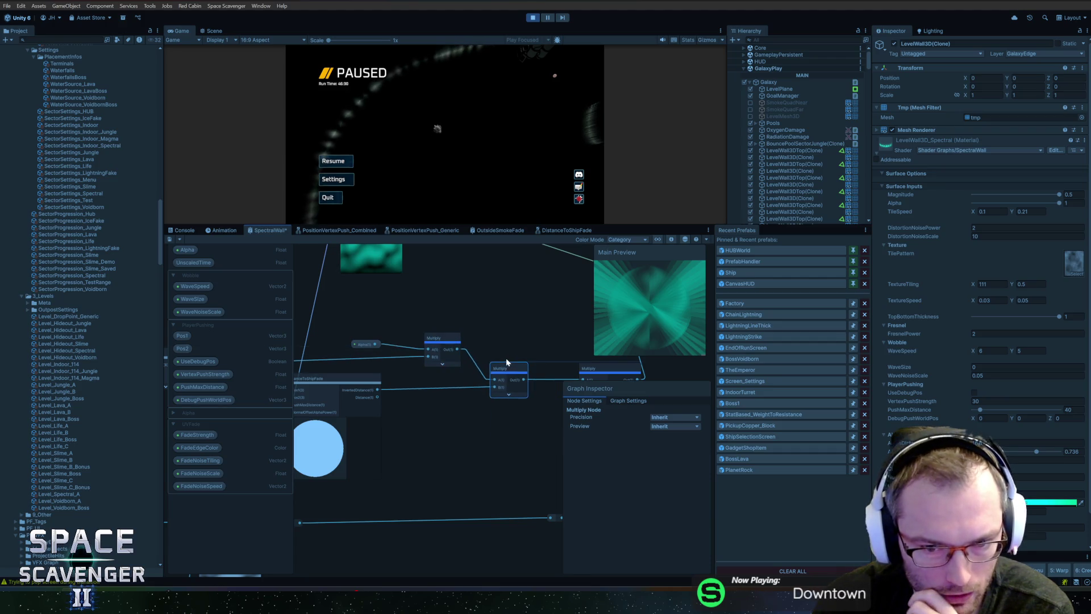
pyautogui.moveTo(363, 345); pyautogui.dragTo(384, 348)
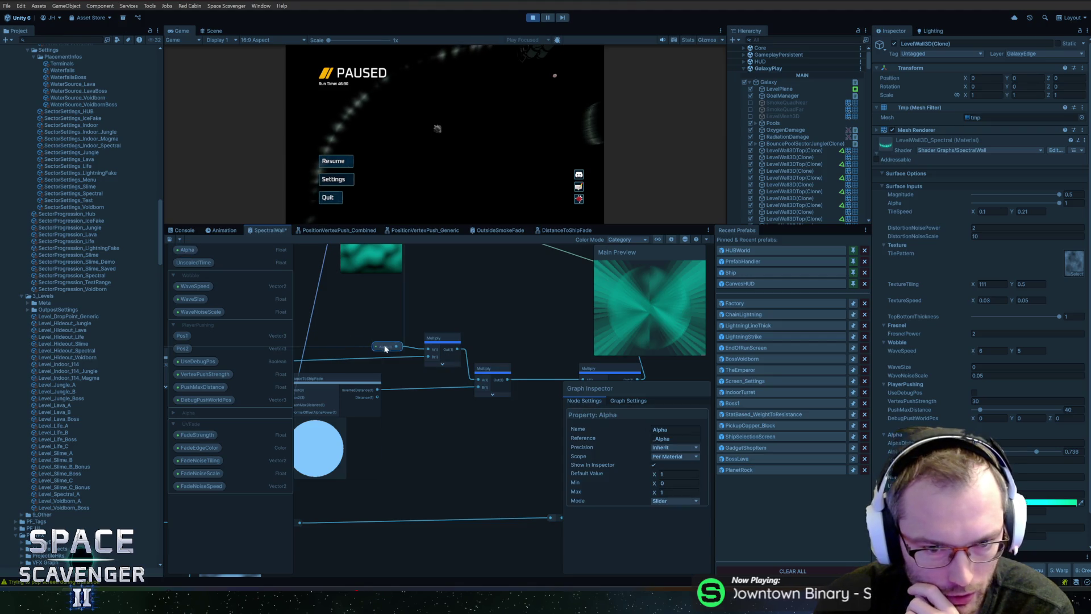
# Slide the Multiply, input and FadeEdgeColor nodes left into a compact row.
pyautogui.scroll(-2, 466, 346)
pyautogui.moveTo(458, 347); pyautogui.dragTo(516, 510)
pyautogui.moveTo(496, 418); pyautogui.dragTo(457, 417)
pyautogui.moveTo(357, 433); pyautogui.dragTo(547, 424)
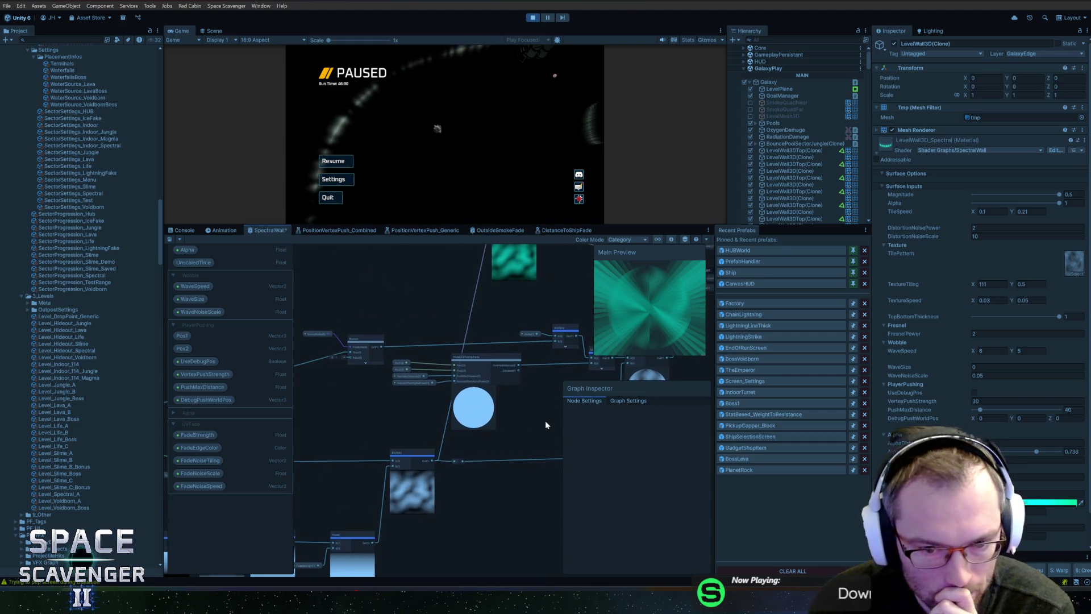
pyautogui.moveTo(360, 406)
pyautogui.mouseDown()
pyautogui.moveTo(378, 419)
pyautogui.moveTo(364, 464)
pyautogui.mouseUp()
pyautogui.moveTo(455, 257); pyautogui.dragTo(453, 303)
pyautogui.moveTo(514, 335)
pyautogui.mouseDown()
pyautogui.moveTo(469, 335)
pyautogui.moveTo(476, 371)
pyautogui.moveTo(477, 356)
pyautogui.moveTo(361, 339)
pyautogui.mouseUp()
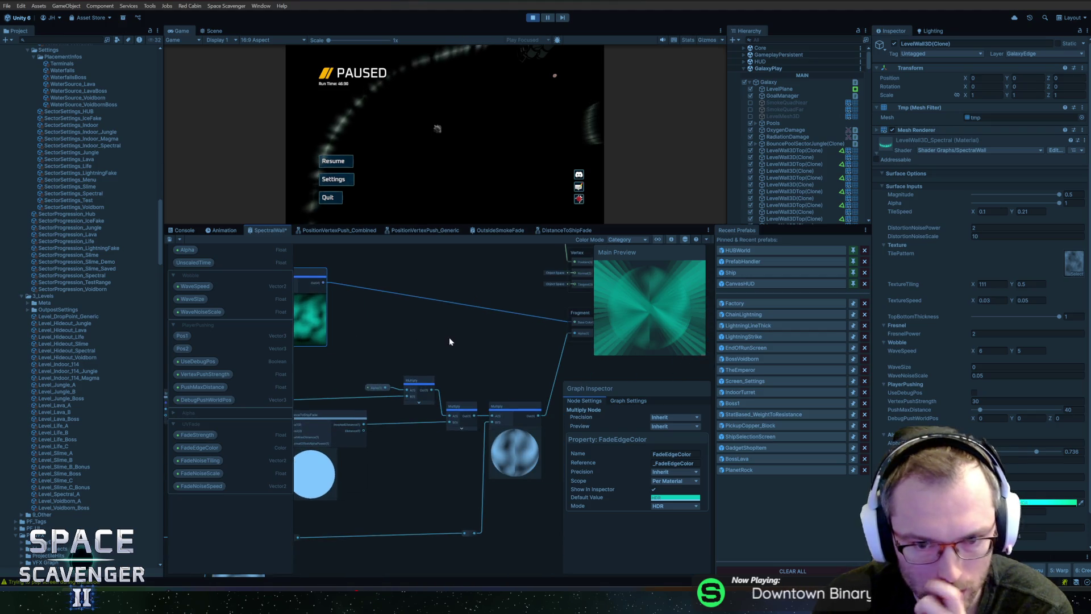
pyautogui.scroll(-3, 449, 341)
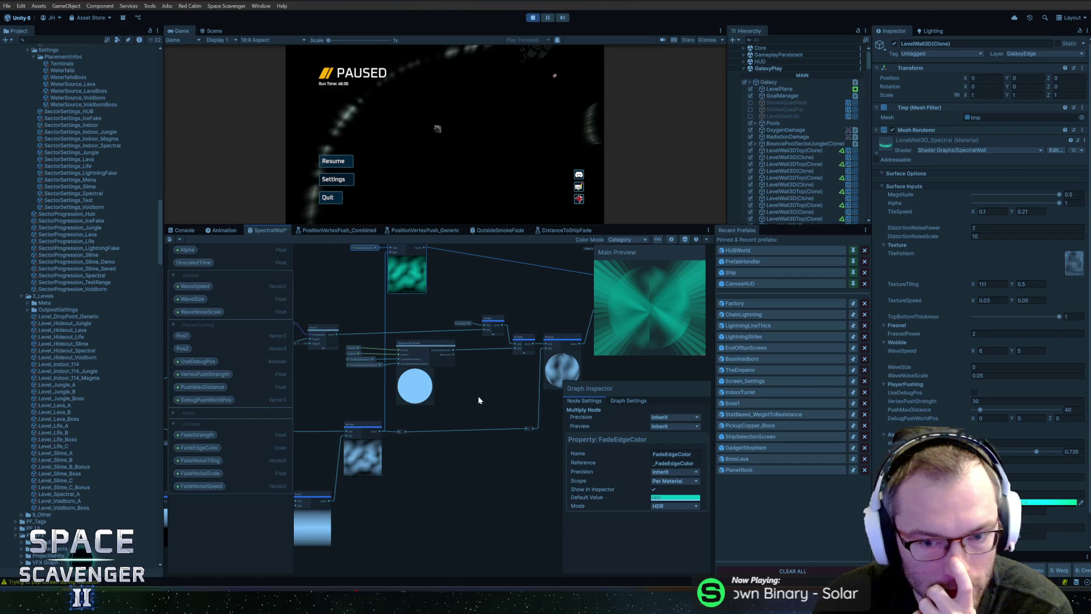
pyautogui.moveTo(487, 383); pyautogui.dragTo(422, 384)
pyautogui.rightClick(517, 382)
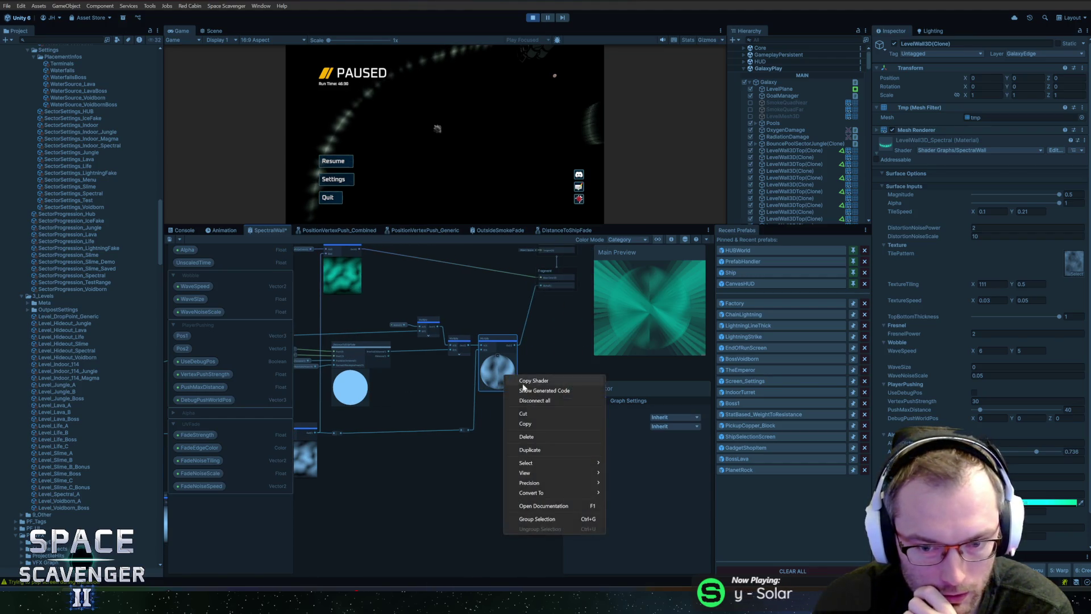
# Set the Multiply node's preview mode to Preview 2D.
pyautogui.click(653, 421)
pyautogui.click(674, 426)
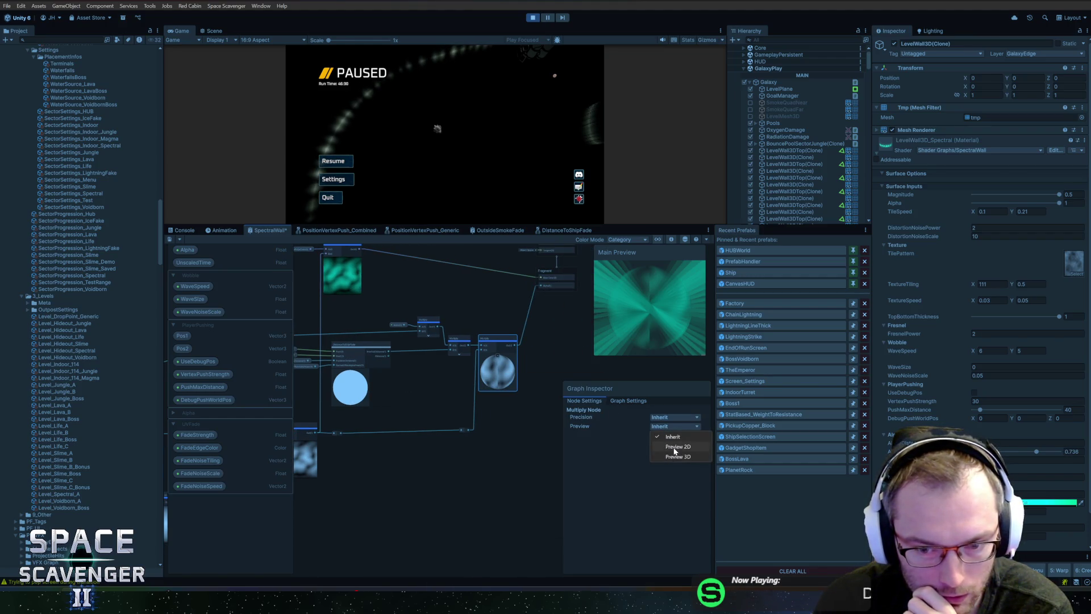
pyautogui.click(676, 447)
pyautogui.click(428, 386)
# Group the Tiling And Offset, Multiply and Gradient Noise nodes under the title 'Fade Noise'.
pyautogui.moveTo(428, 386)
pyautogui.mouseDown()
pyautogui.moveTo(472, 380)
pyautogui.moveTo(458, 394)
pyautogui.mouseUp()
pyautogui.moveTo(344, 399)
pyautogui.mouseDown()
pyautogui.moveTo(451, 370)
pyautogui.moveTo(625, 365)
pyautogui.moveTo(434, 360)
pyautogui.mouseUp()
pyautogui.scroll(2, 436, 390)
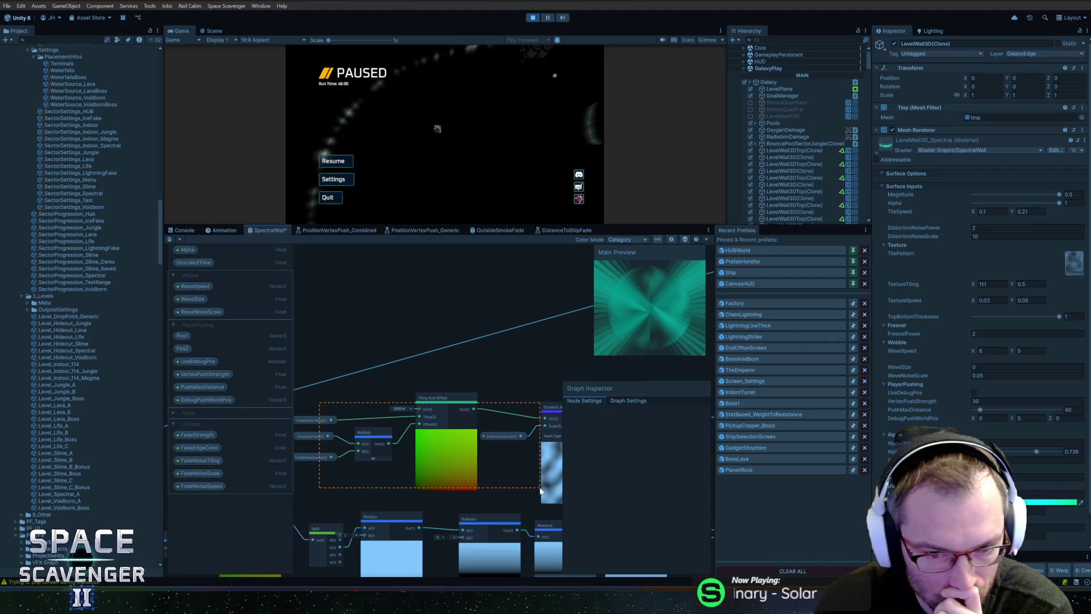
pyautogui.moveTo(546, 498); pyautogui.dragTo(549, 490)
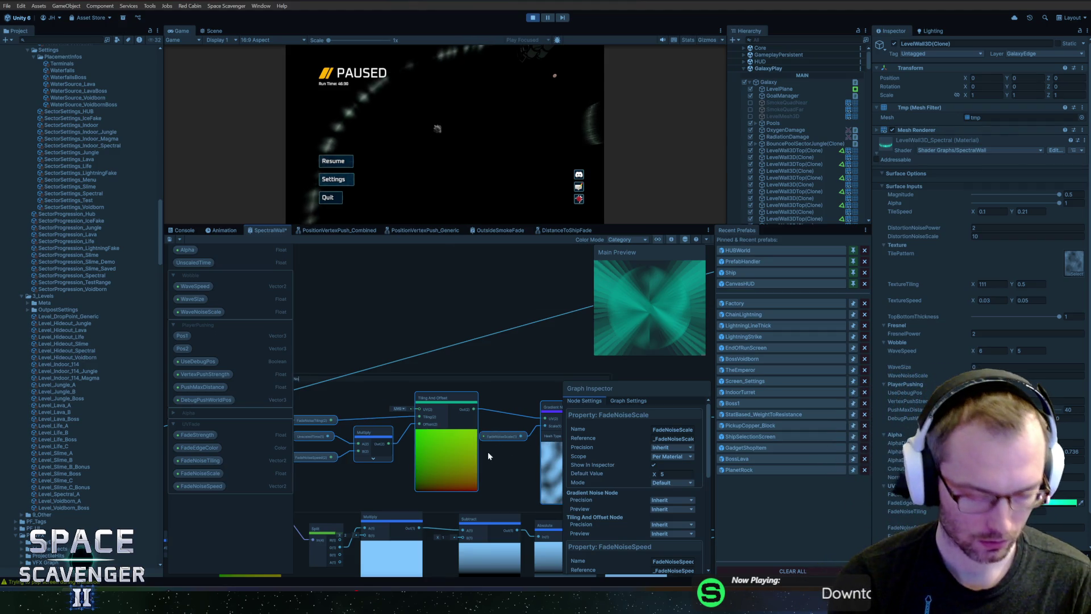
pyautogui.write('Fade Noise')
pyautogui.press('Return')
# Move the Fade Noise group up and left, and nudge the Position node down.
pyautogui.scroll(-3, 482, 383)
pyautogui.moveTo(482, 383)
pyautogui.mouseDown()
pyautogui.moveTo(442, 297)
pyautogui.moveTo(479, 346)
pyautogui.moveTo(432, 341)
pyautogui.moveTo(398, 361)
pyautogui.moveTo(425, 399)
pyautogui.moveTo(488, 370)
pyautogui.mouseUp()
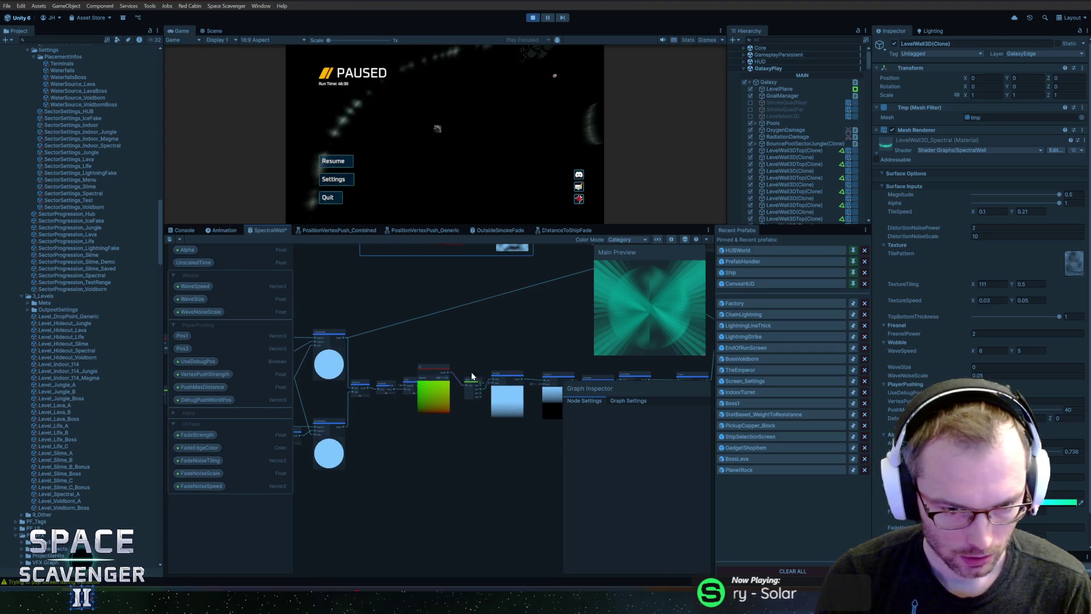
pyautogui.moveTo(373, 378); pyautogui.dragTo(494, 365)
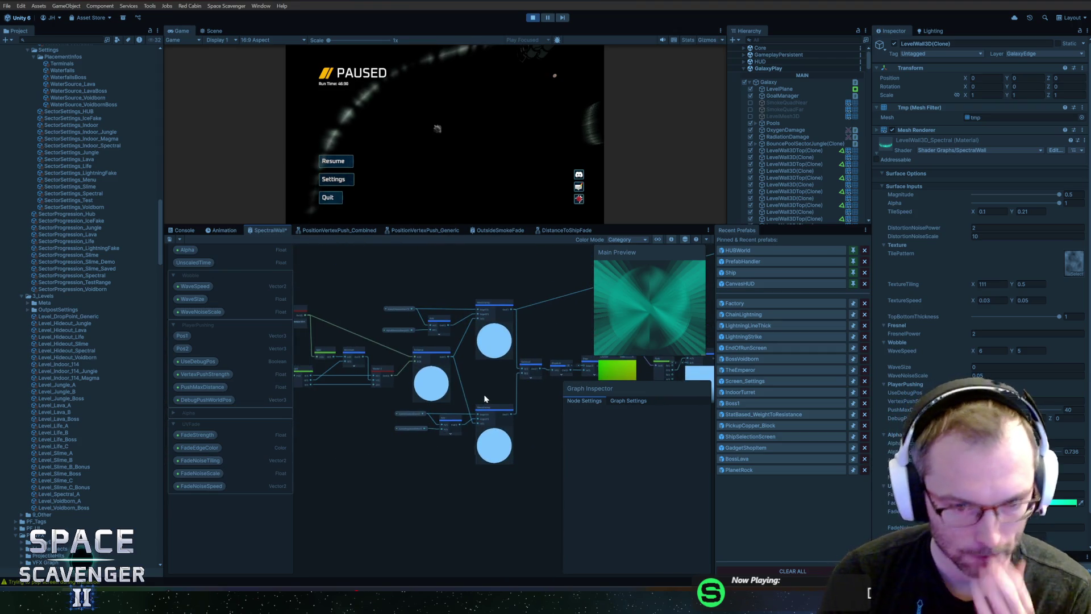
pyautogui.scroll(2, 484, 399)
pyautogui.moveTo(395, 410); pyautogui.dragTo(449, 438)
pyautogui.moveTo(325, 381); pyautogui.dragTo(327, 385)
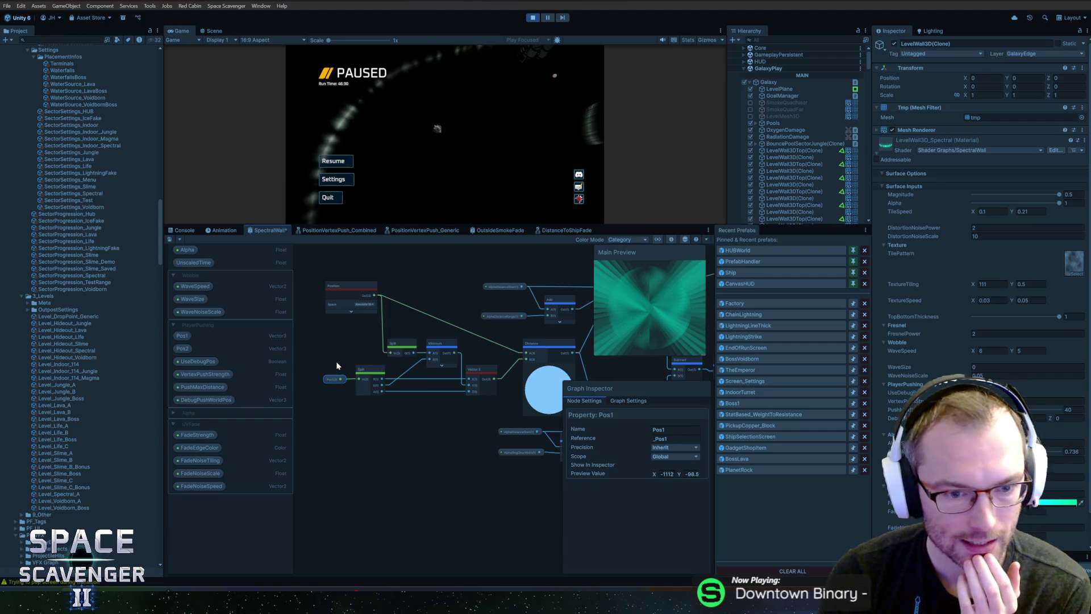
pyautogui.moveTo(416, 433); pyautogui.dragTo(384, 439)
pyautogui.moveTo(372, 357); pyautogui.dragTo(415, 371)
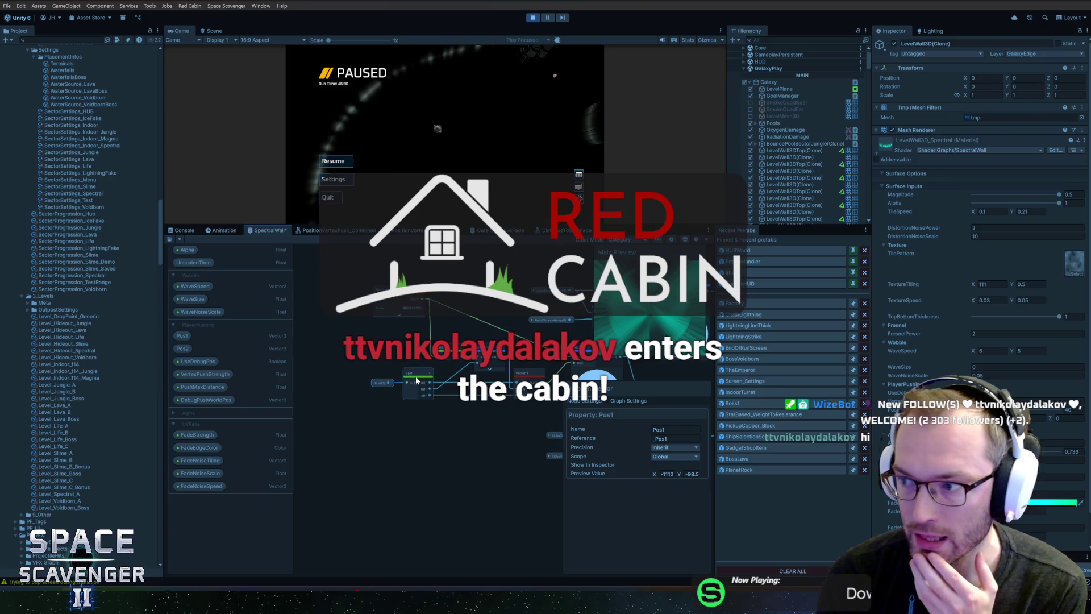
pyautogui.moveTo(401, 298); pyautogui.dragTo(400, 321)
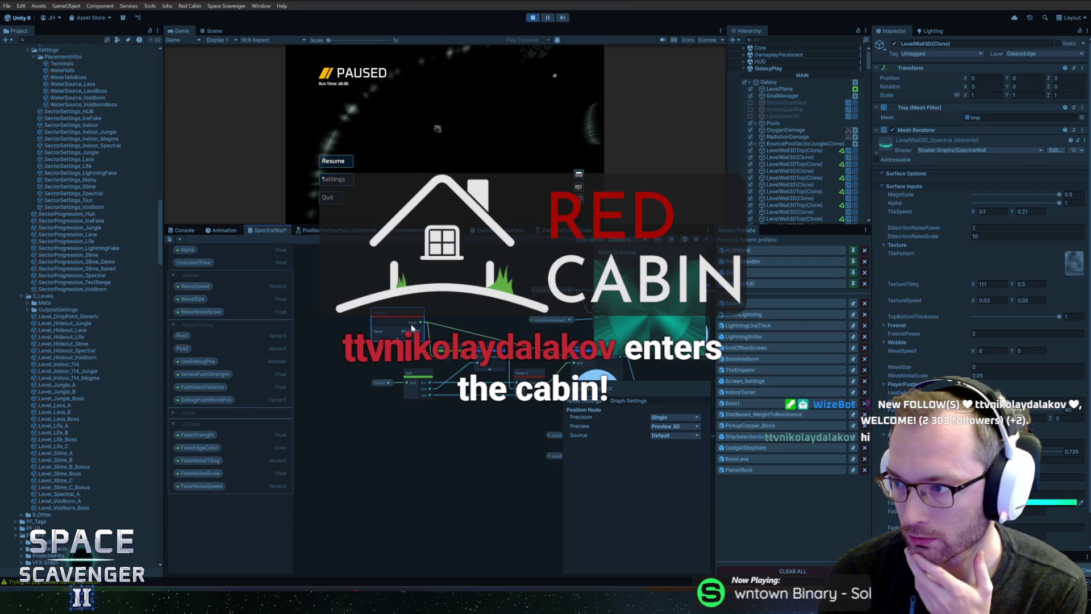
# Lower the AlphaDistanceStart, AlphaDistanceRange and sphere-preview nodes toward the main node row.
pyautogui.moveTo(496, 322)
pyautogui.mouseDown()
pyautogui.moveTo(383, 320)
pyautogui.moveTo(354, 336)
pyautogui.mouseUp()
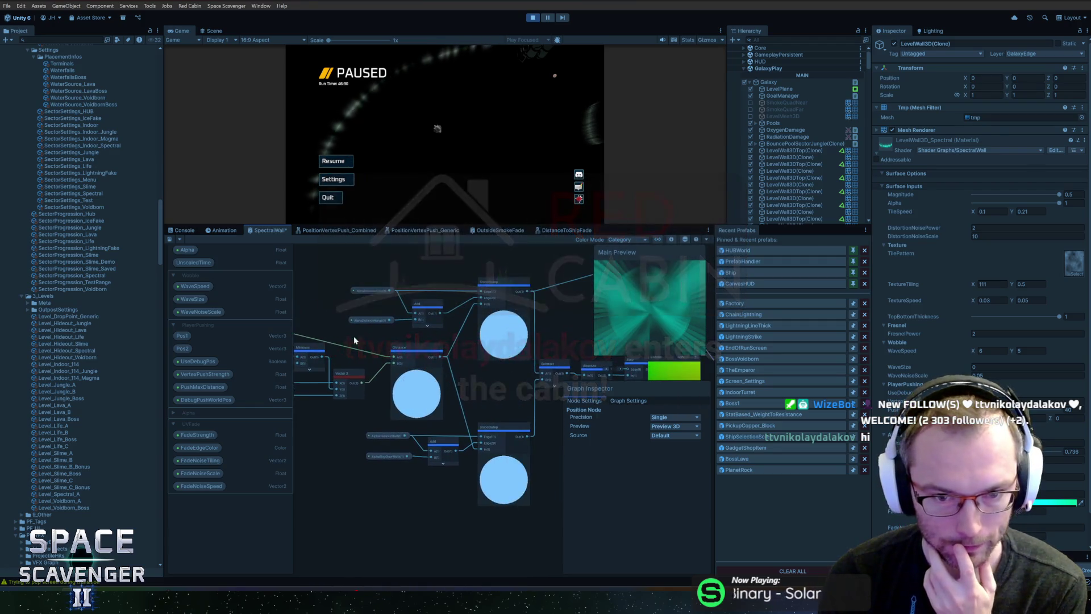
pyautogui.scroll(-3, 368, 400)
pyautogui.moveTo(438, 361); pyautogui.dragTo(273, 371)
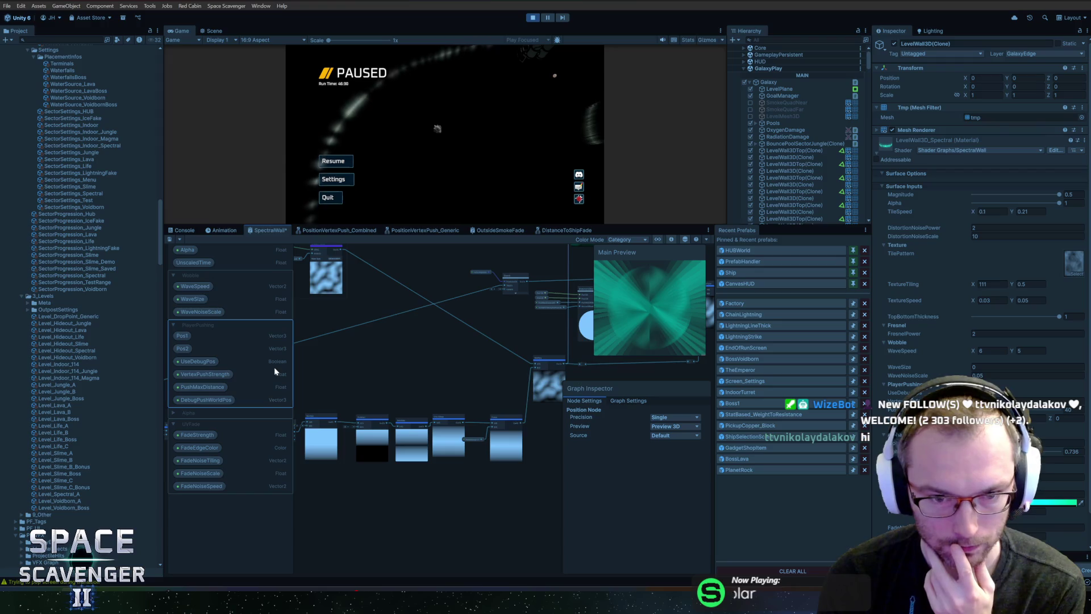
pyautogui.moveTo(414, 365)
pyautogui.mouseDown()
pyautogui.moveTo(289, 393)
pyautogui.moveTo(575, 356)
pyautogui.moveTo(532, 370)
pyautogui.mouseUp()
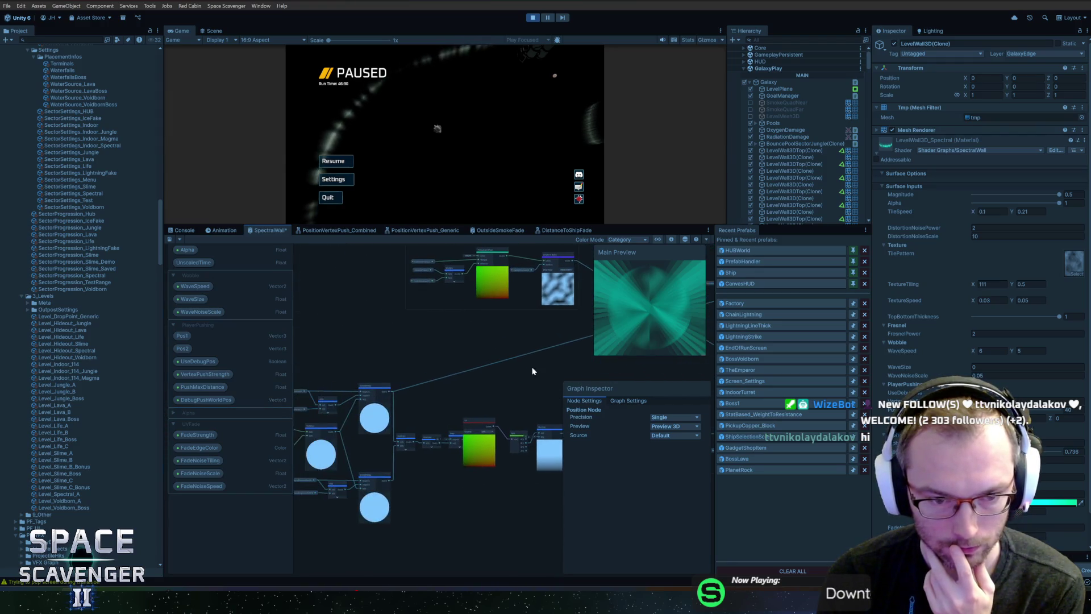
pyautogui.moveTo(375, 372); pyautogui.dragTo(448, 367)
pyautogui.scroll(3, 448, 366)
pyautogui.moveTo(327, 365)
pyautogui.mouseDown()
pyautogui.moveTo(398, 410)
pyautogui.moveTo(500, 437)
pyautogui.moveTo(455, 319)
pyautogui.moveTo(343, 486)
pyautogui.mouseUp()
pyautogui.scroll(-3, 471, 445)
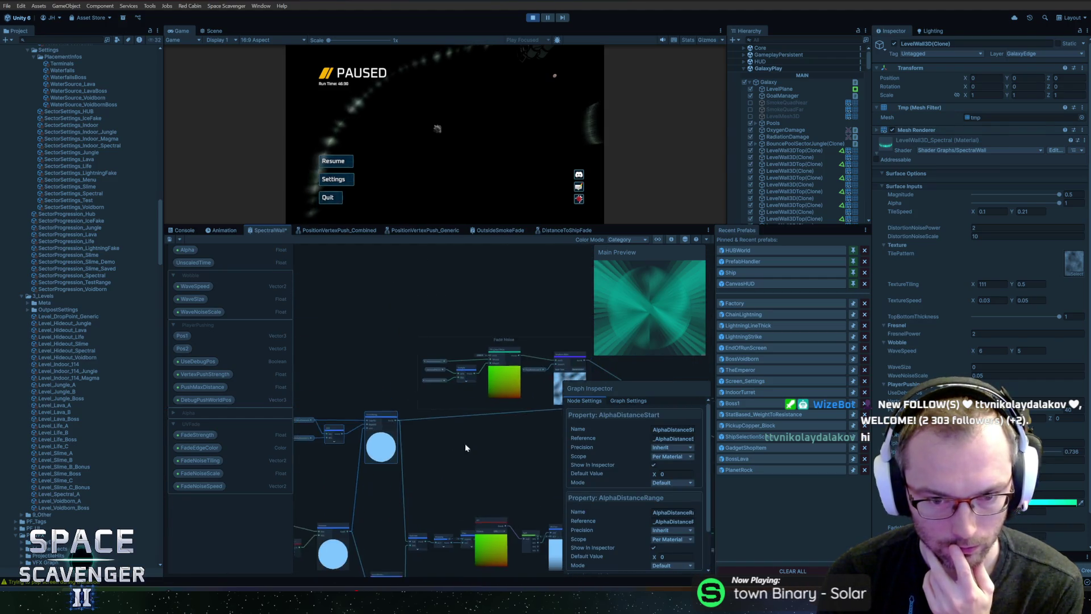
pyautogui.moveTo(341, 387); pyautogui.dragTo(346, 406)
pyautogui.moveTo(432, 420)
pyautogui.mouseDown()
pyautogui.moveTo(360, 426)
pyautogui.moveTo(446, 420)
pyautogui.moveTo(429, 439)
pyautogui.moveTo(406, 352)
pyautogui.moveTo(492, 418)
pyautogui.moveTo(445, 393)
pyautogui.moveTo(353, 388)
pyautogui.moveTo(362, 374)
pyautogui.moveTo(427, 359)
pyautogui.moveTo(429, 370)
pyautogui.mouseUp()
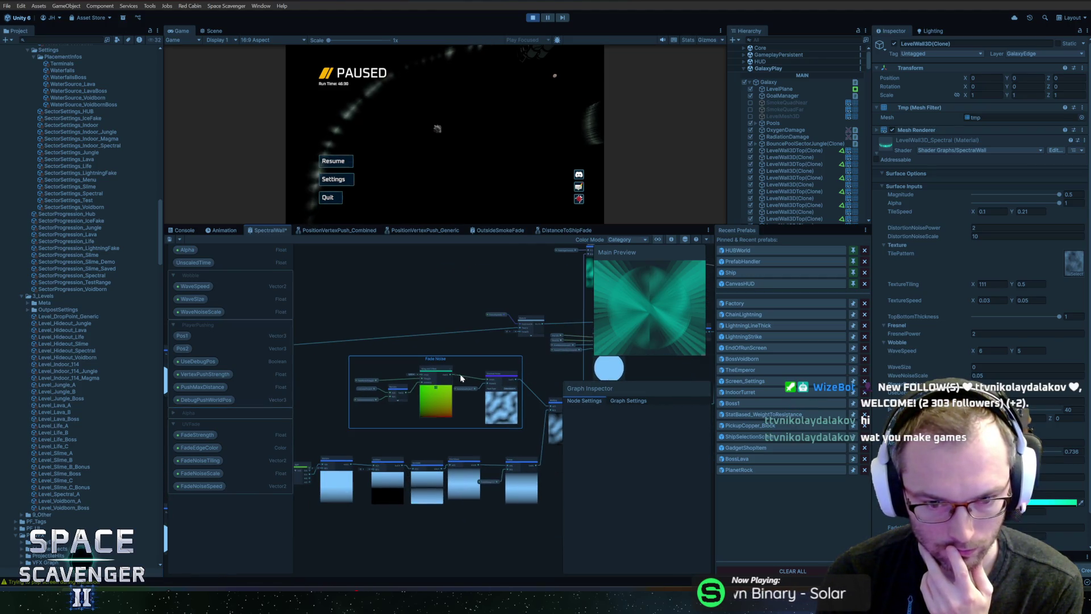
# Move the UV node further right, near the Multiply and Subtract nodes.
pyautogui.scroll(5, 474, 436)
pyautogui.click(393, 478)
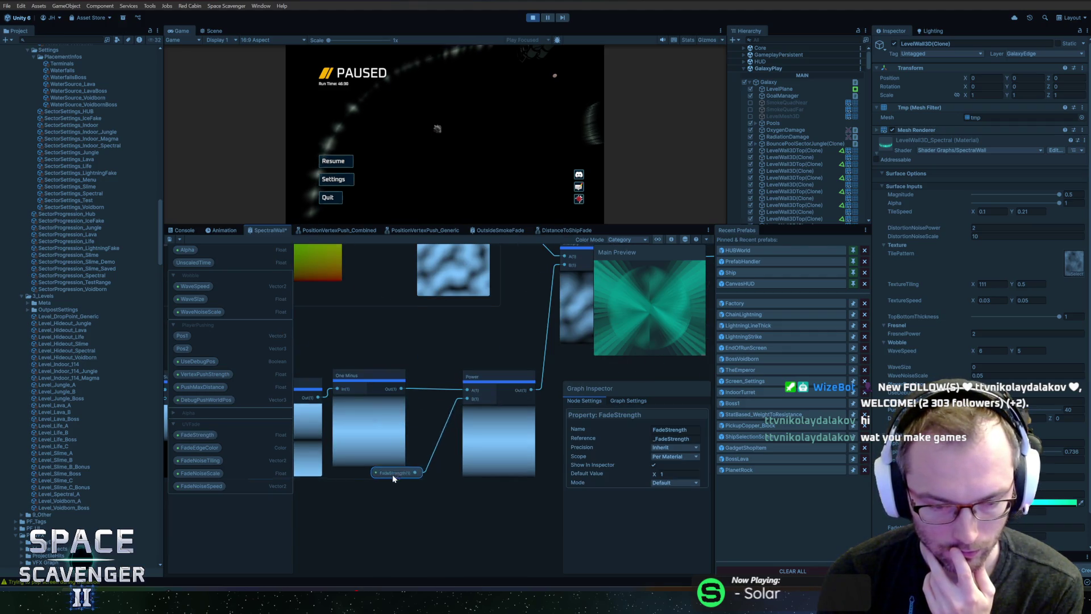
pyautogui.scroll(-3, 378, 485)
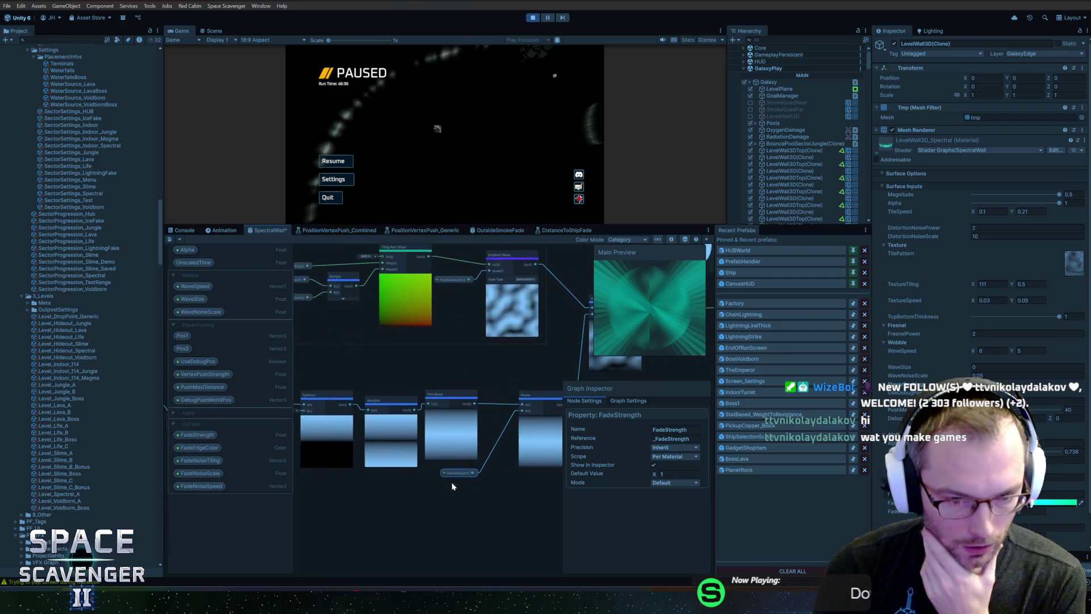
pyautogui.scroll(2, 377, 492)
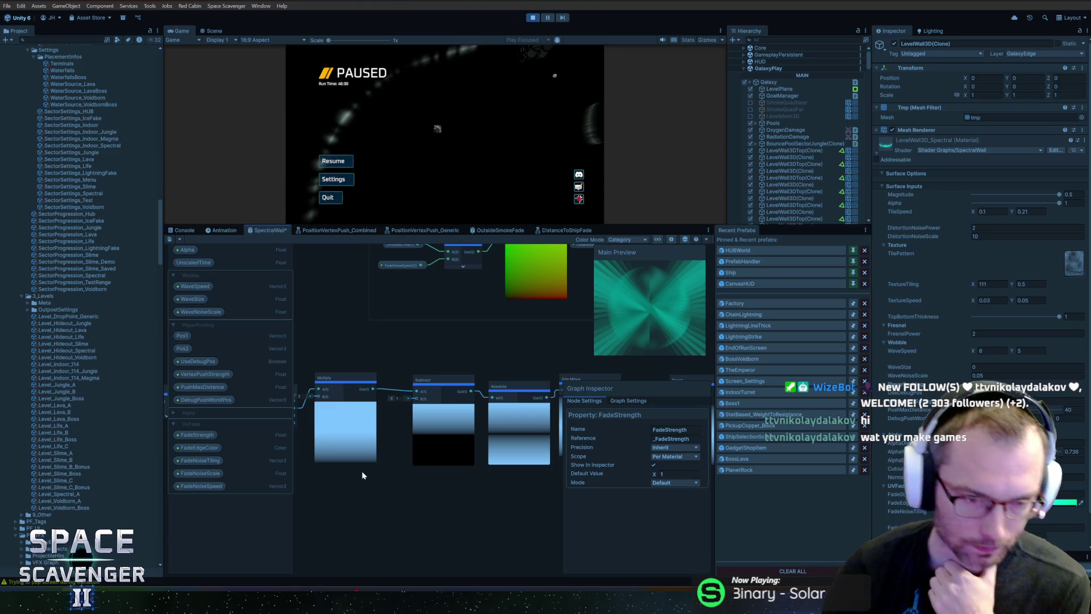
pyautogui.moveTo(350, 462); pyautogui.dragTo(503, 459)
pyautogui.scroll(-1, 438, 469)
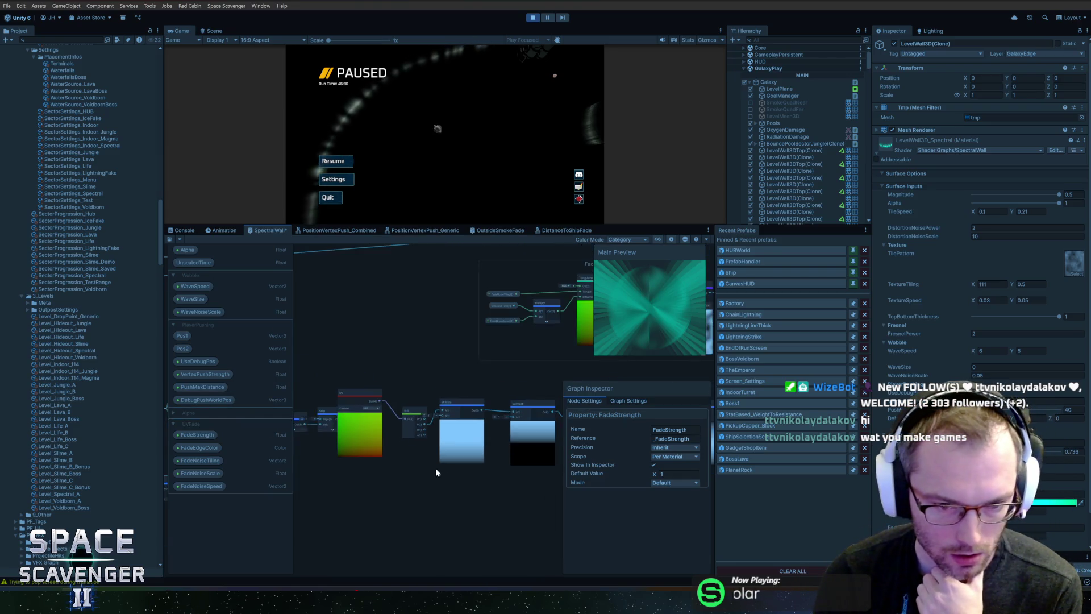
pyautogui.moveTo(409, 464)
pyautogui.mouseDown()
pyautogui.moveTo(484, 458)
pyautogui.moveTo(482, 445)
pyautogui.mouseUp()
# Delete the leftover Step node that follows the Absolute node.
pyautogui.click(395, 392)
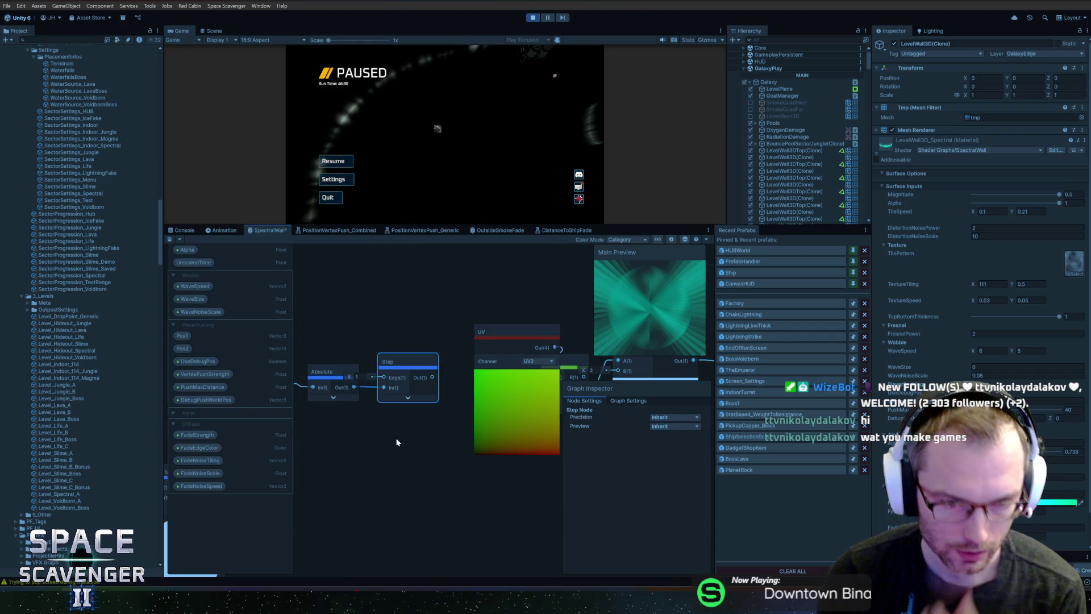
pyautogui.scroll(-1, 397, 455)
pyautogui.moveTo(397, 454); pyautogui.dragTo(446, 456)
pyautogui.press('Delete')
pyautogui.scroll(-2, 408, 418)
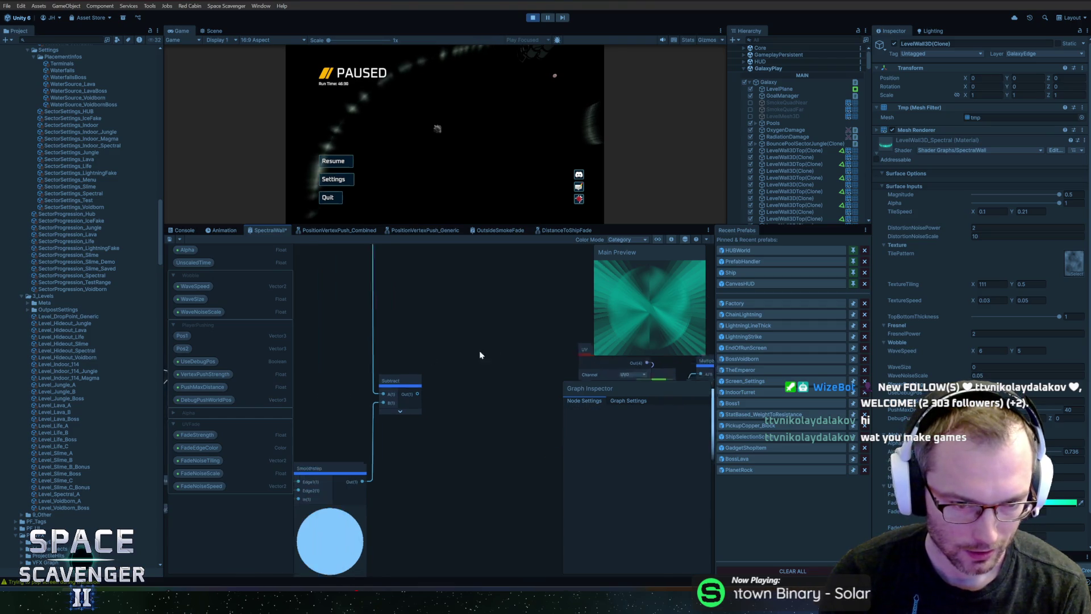
pyautogui.scroll(-2, 438, 395)
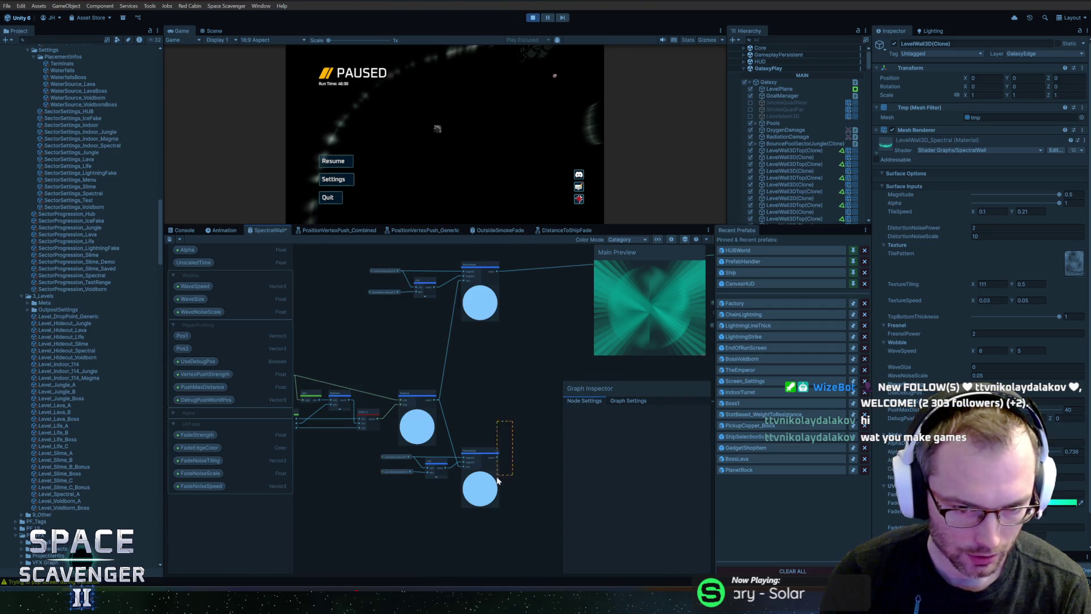
pyautogui.scroll(3, 423, 492)
# Delete the node fed by AlphaDistanceStart and AlphaRingGlowWidth, leaving those two property nodes.
pyautogui.click(449, 452)
pyautogui.press('Delete')
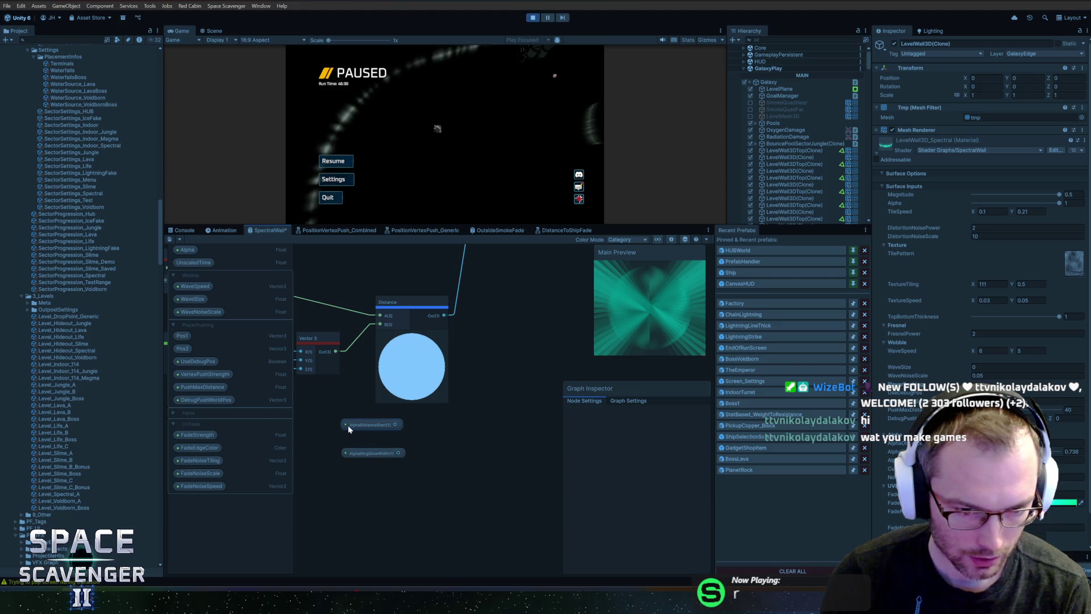
pyautogui.click(348, 426)
pyautogui.moveTo(337, 475); pyautogui.dragTo(382, 431)
pyautogui.scroll(-5, 460, 414)
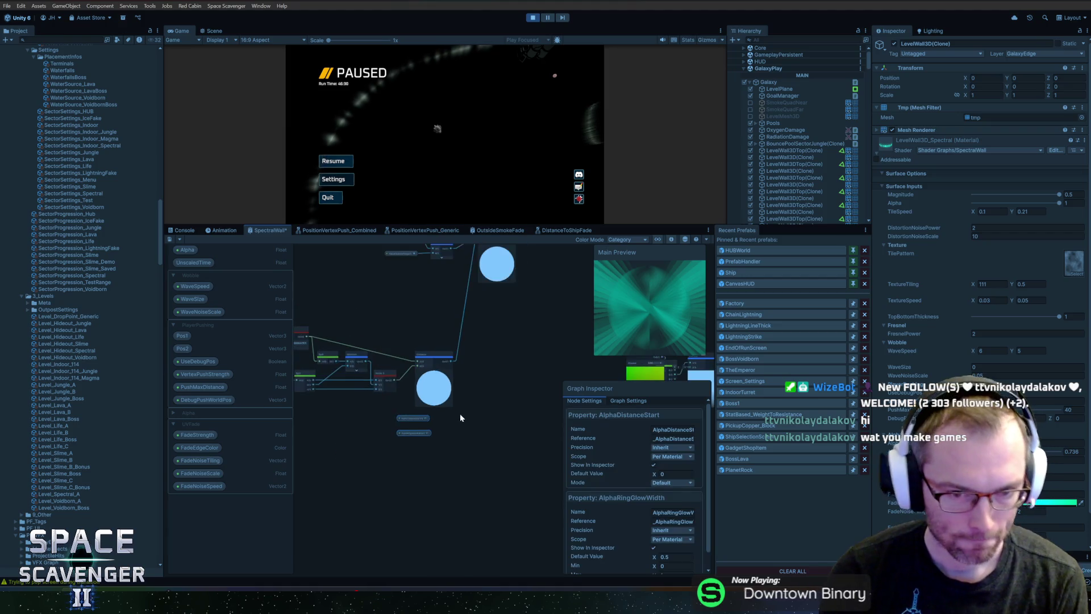
pyautogui.moveTo(302, 480); pyautogui.dragTo(272, 419)
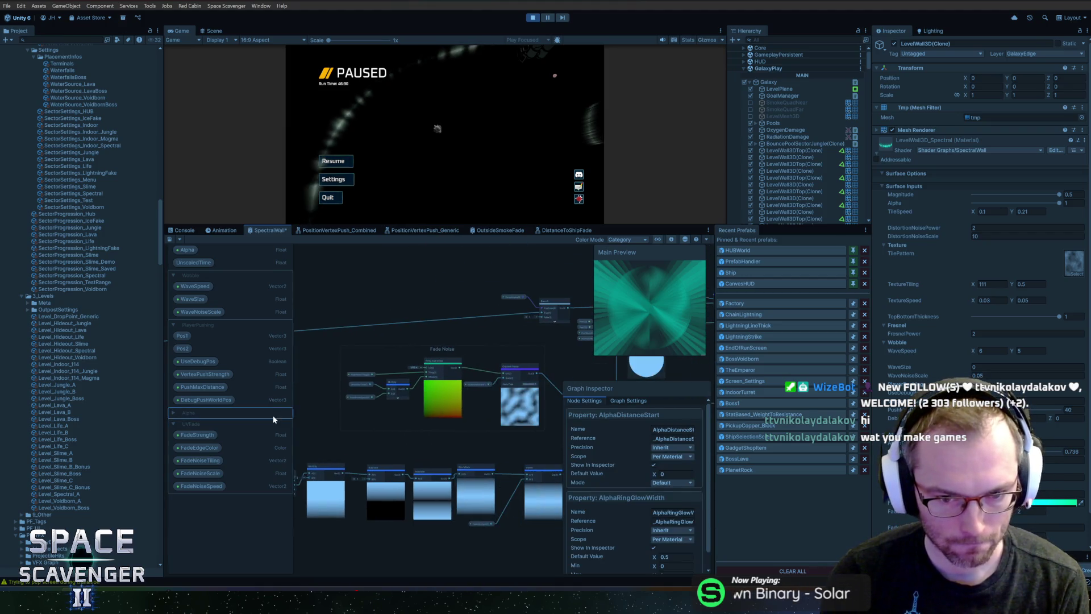
pyautogui.scroll(5, 458, 404)
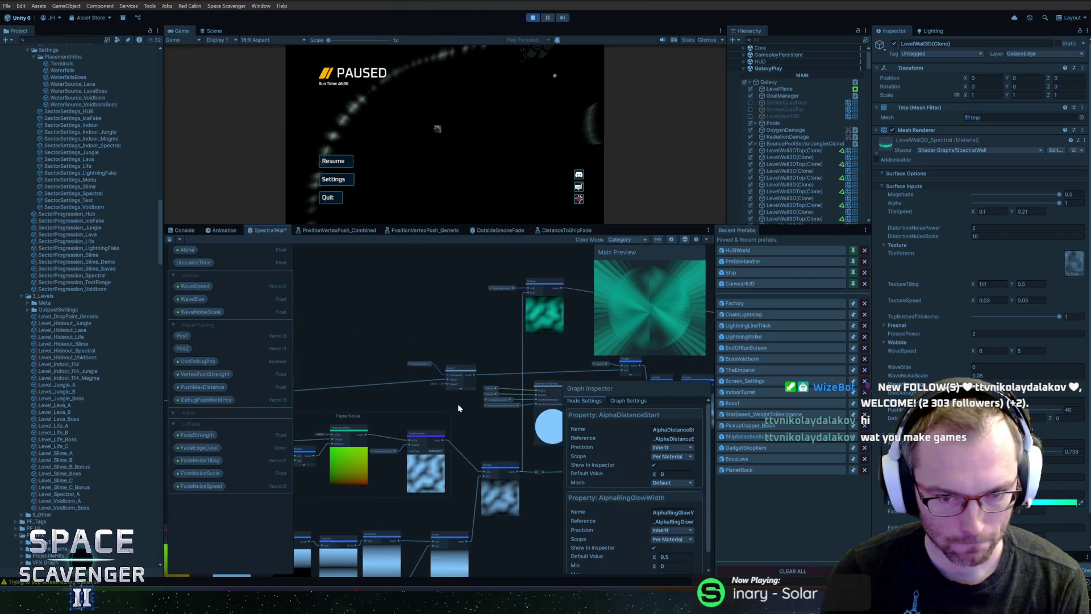
pyautogui.click(428, 367)
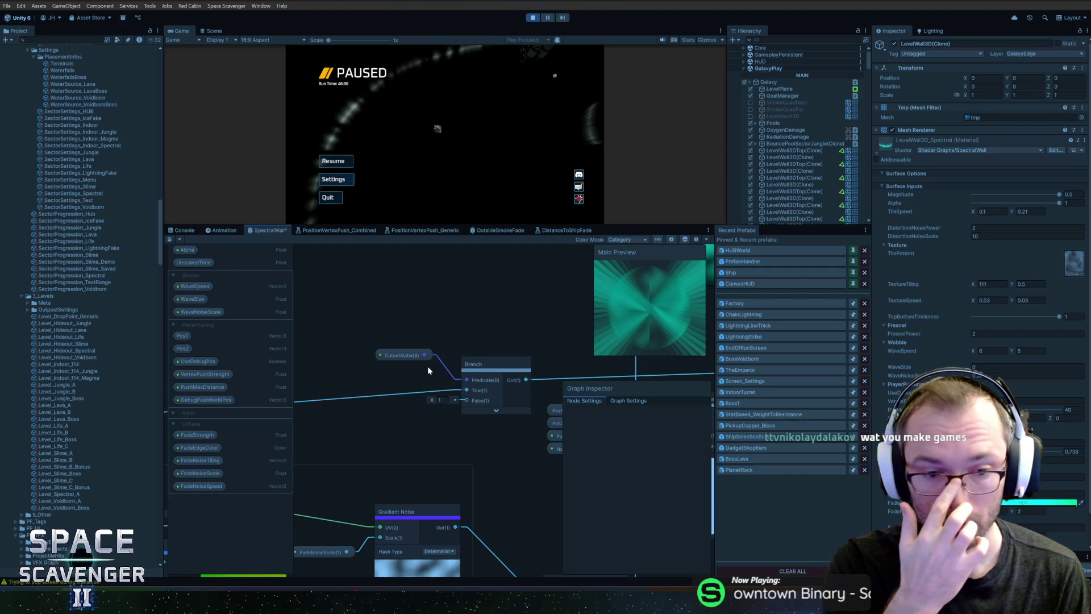
pyautogui.scroll(-5, 421, 372)
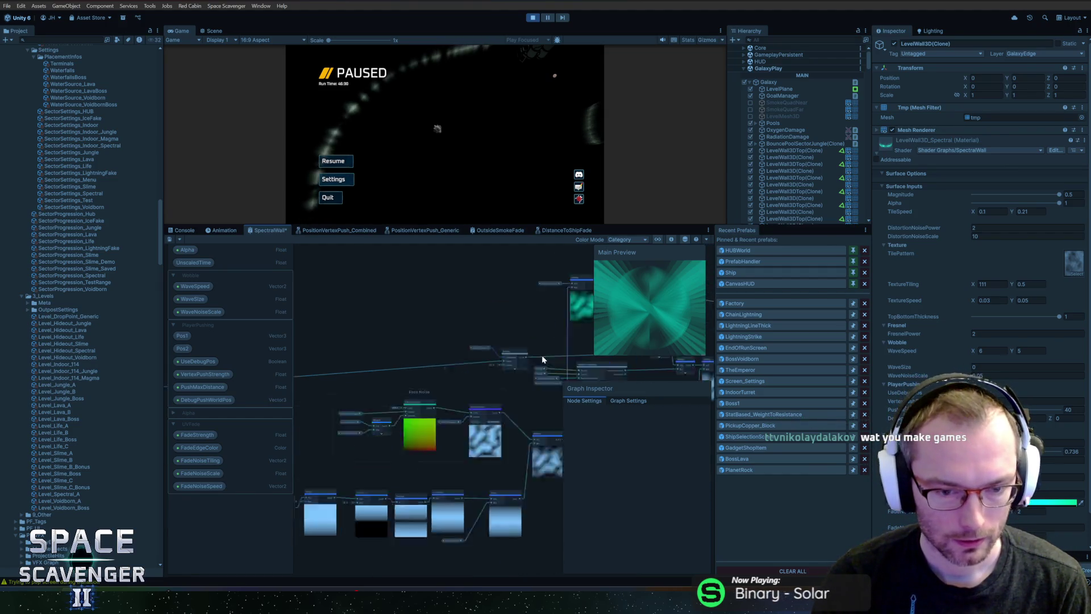
pyautogui.scroll(5, 400, 362)
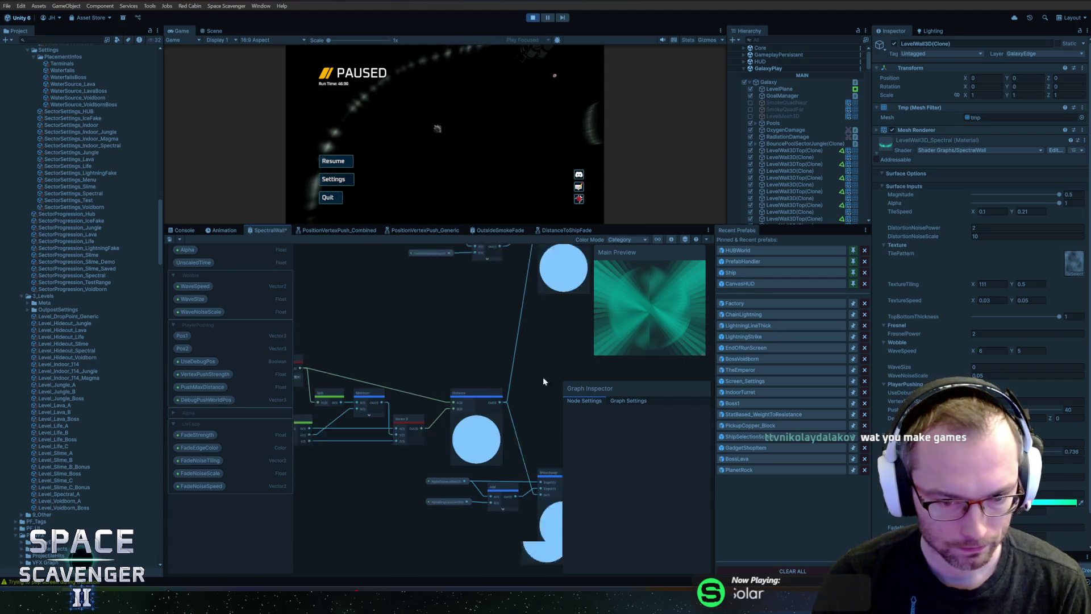
pyautogui.scroll(3, 398, 398)
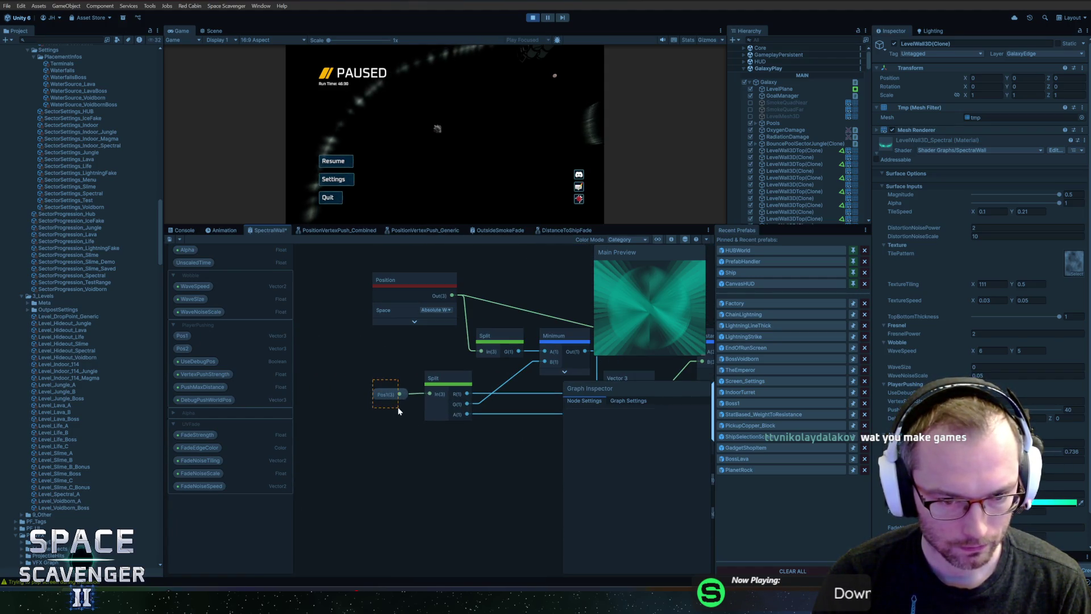
pyautogui.moveTo(398, 411); pyautogui.dragTo(401, 411)
pyautogui.scroll(-1, 356, 446)
pyautogui.scroll(-1, 410, 455)
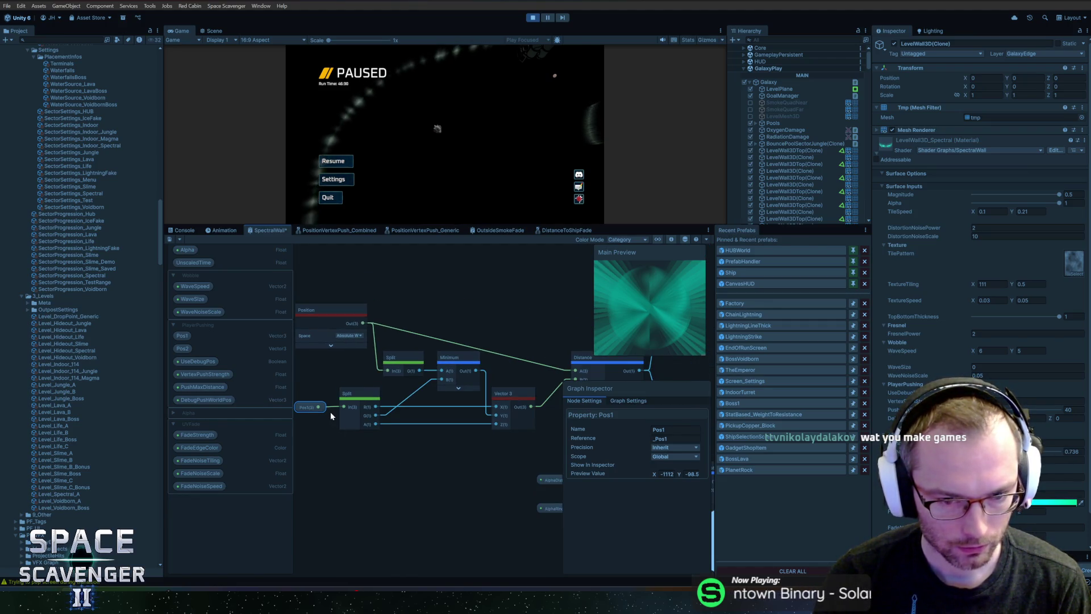
pyautogui.moveTo(477, 449)
pyautogui.mouseDown()
pyautogui.moveTo(373, 459)
pyautogui.moveTo(448, 470)
pyautogui.moveTo(299, 453)
pyautogui.mouseUp()
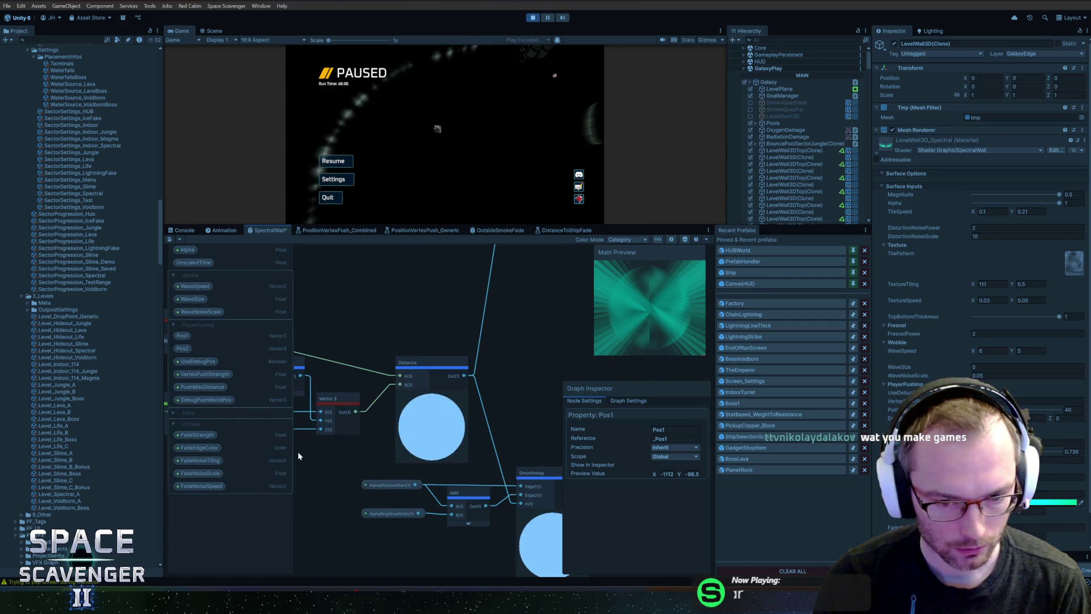
pyautogui.scroll(-2, 503, 364)
pyautogui.moveTo(500, 364); pyautogui.dragTo(483, 414)
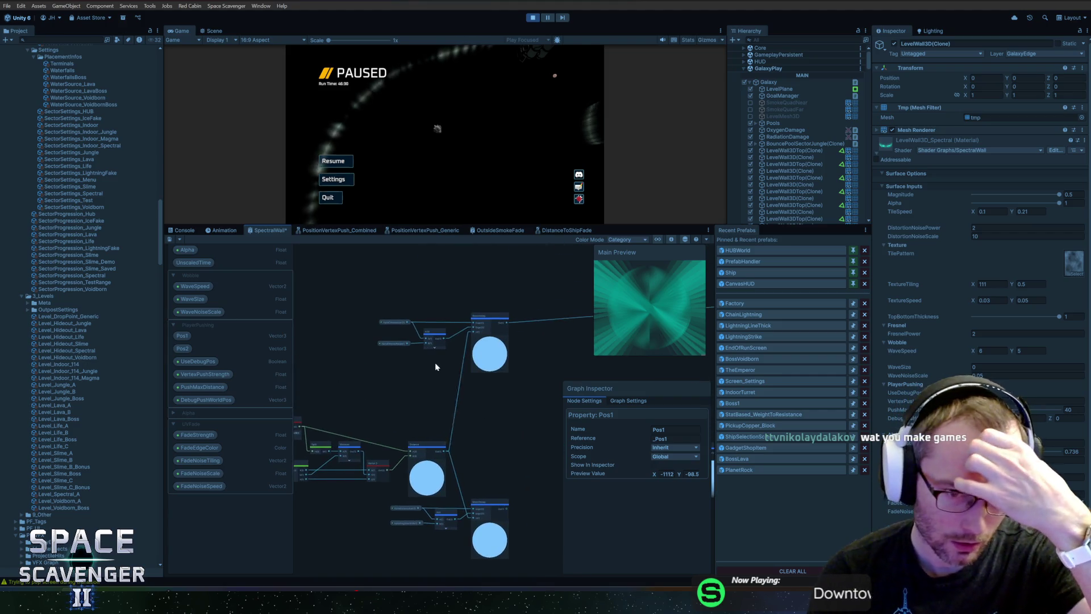
pyautogui.scroll(4, 432, 363)
pyautogui.moveTo(432, 367); pyautogui.dragTo(391, 416)
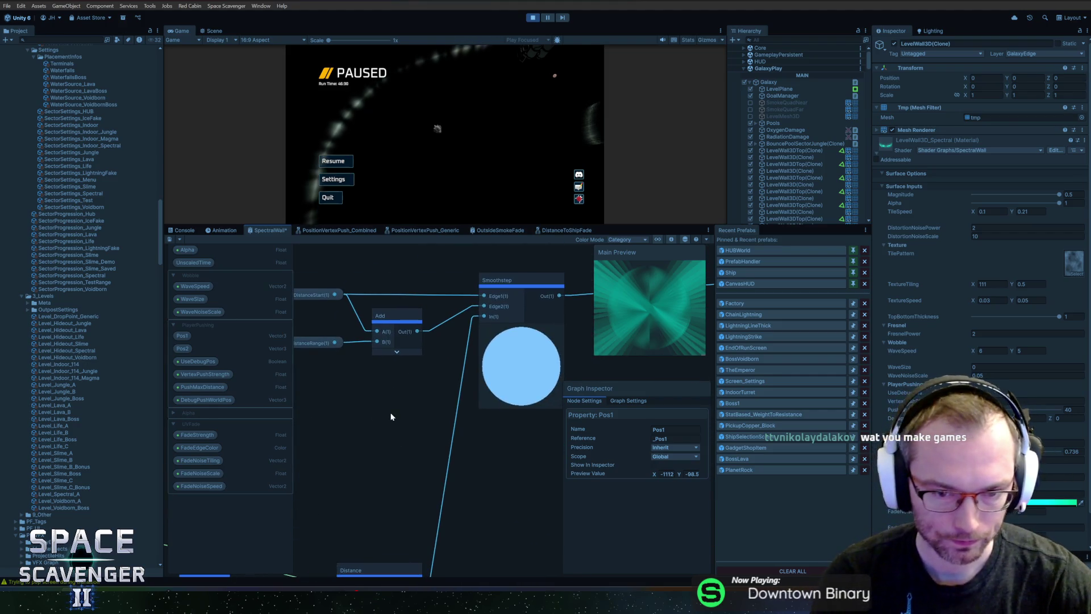
pyautogui.scroll(-2, 391, 416)
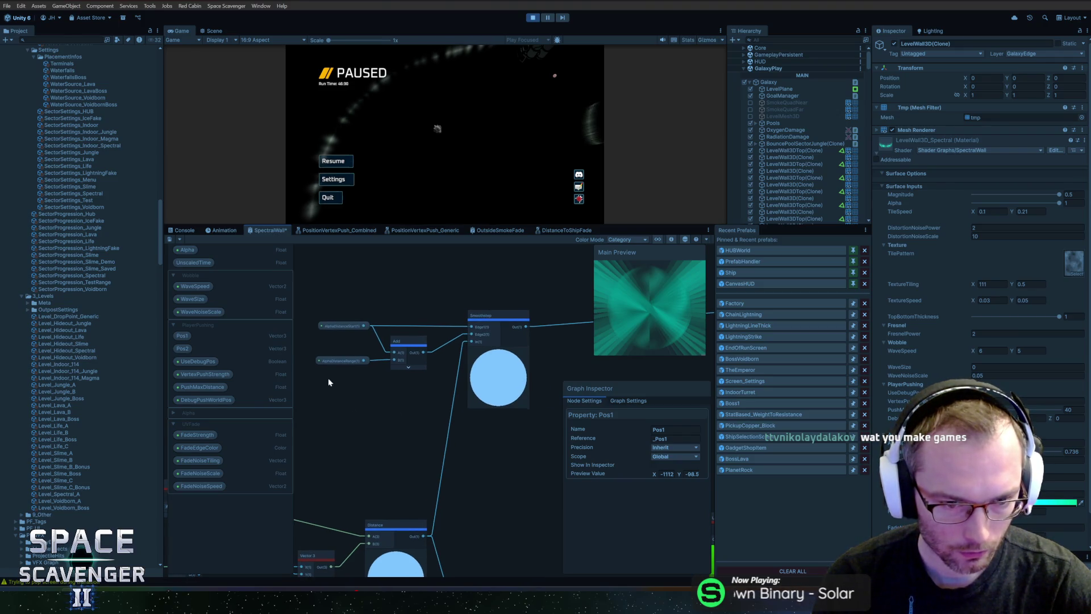
pyautogui.scroll(3, 345, 393)
pyautogui.scroll(-4, 346, 394)
pyautogui.moveTo(431, 420)
pyautogui.mouseDown()
pyautogui.moveTo(539, 367)
pyautogui.moveTo(404, 493)
pyautogui.moveTo(565, 345)
pyautogui.mouseUp()
pyautogui.scroll(3, 519, 394)
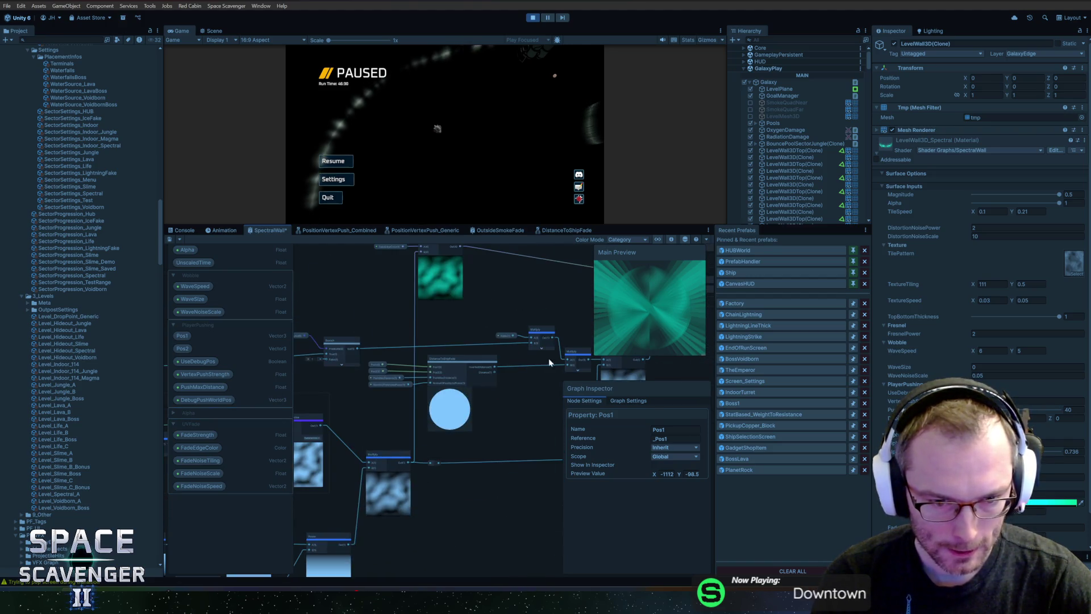
pyautogui.scroll(3, 485, 404)
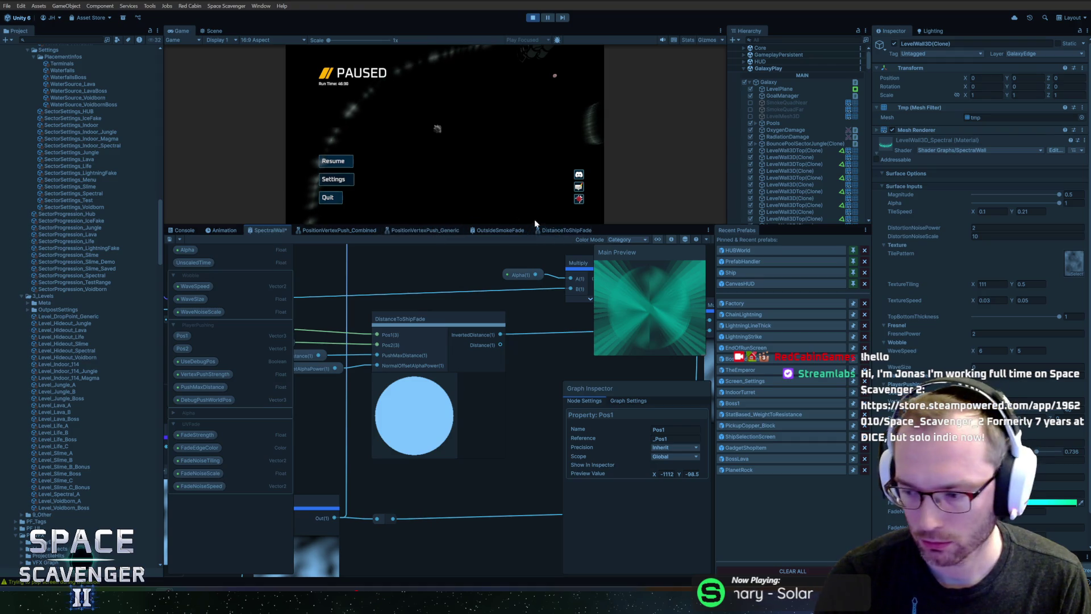
pyautogui.moveTo(598, 224); pyautogui.dragTo(597, 378)
# Resume the game, run 'spawn Rifle 2' in the debug console, and fly the ship past the green walls.
pyautogui.click(250, 256)
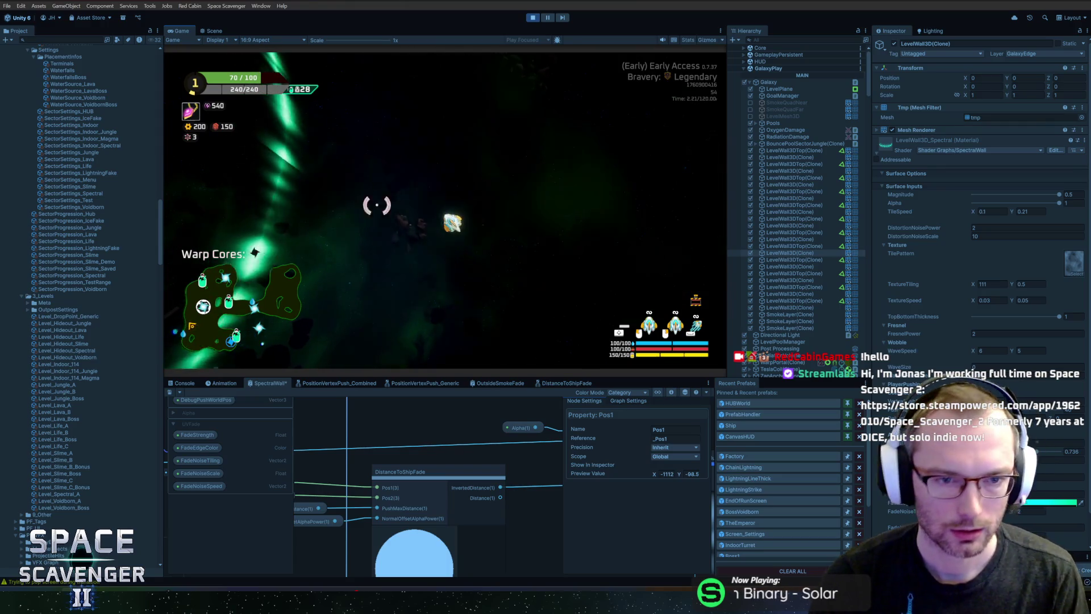
pyautogui.press('`')
pyautogui.write('spawn Rifle 2')
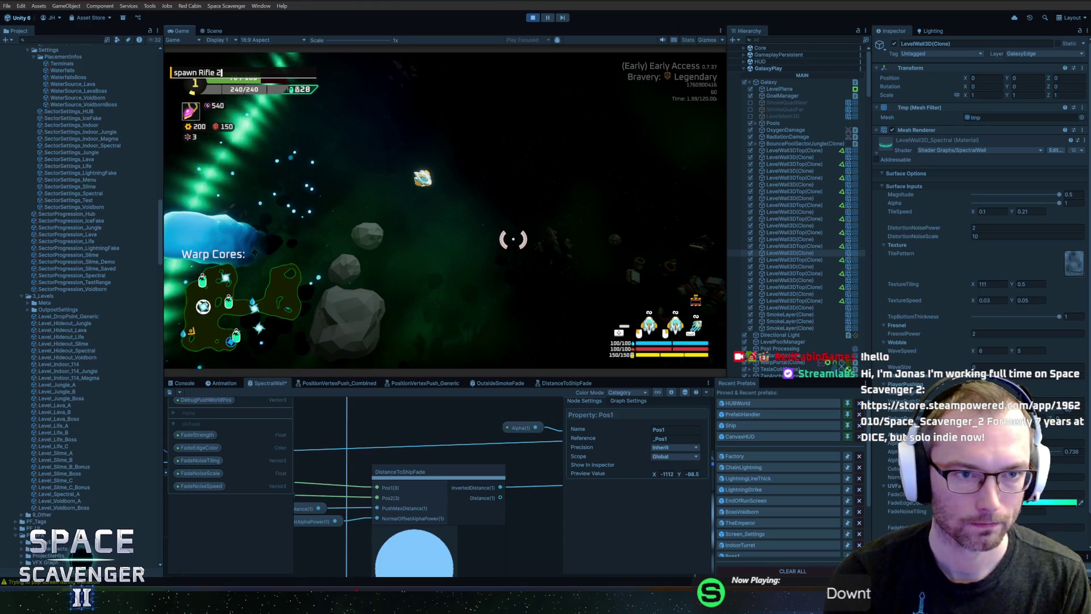
pyautogui.press('Return')
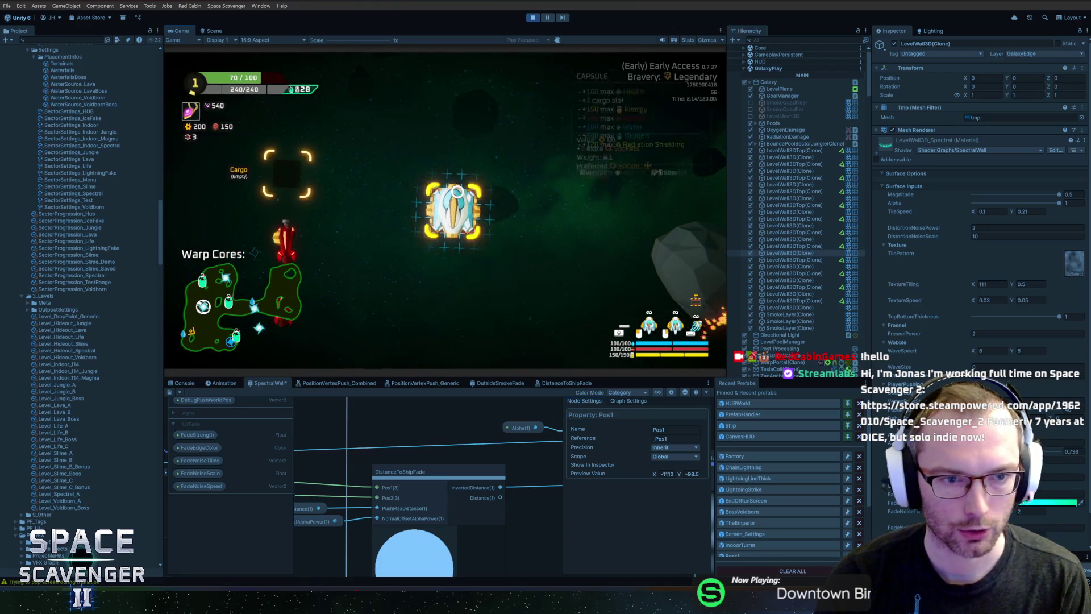
pyautogui.click(382, 188)
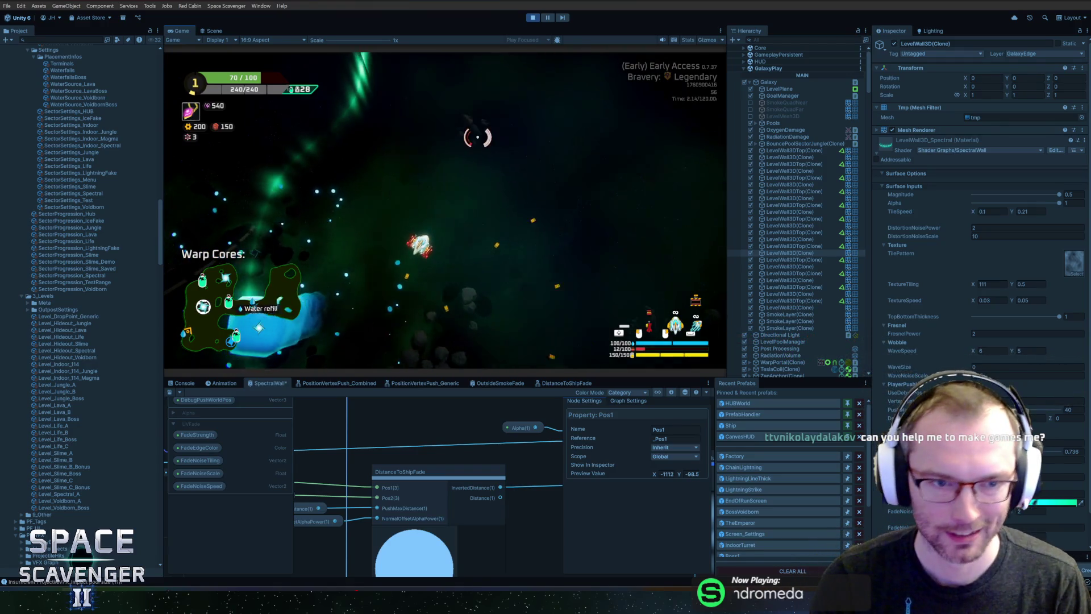
pyautogui.press('w')
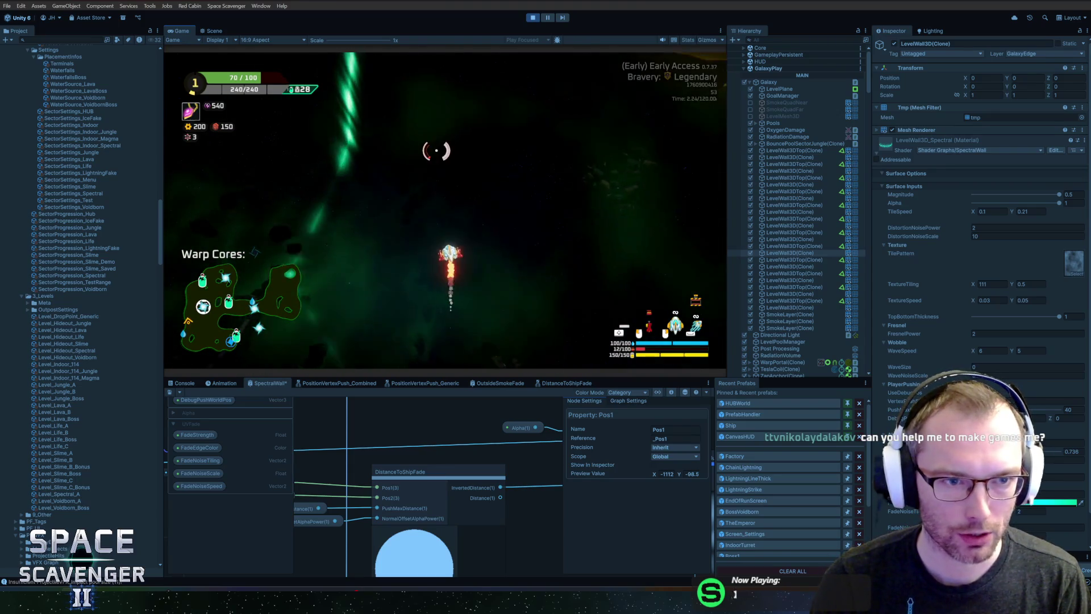